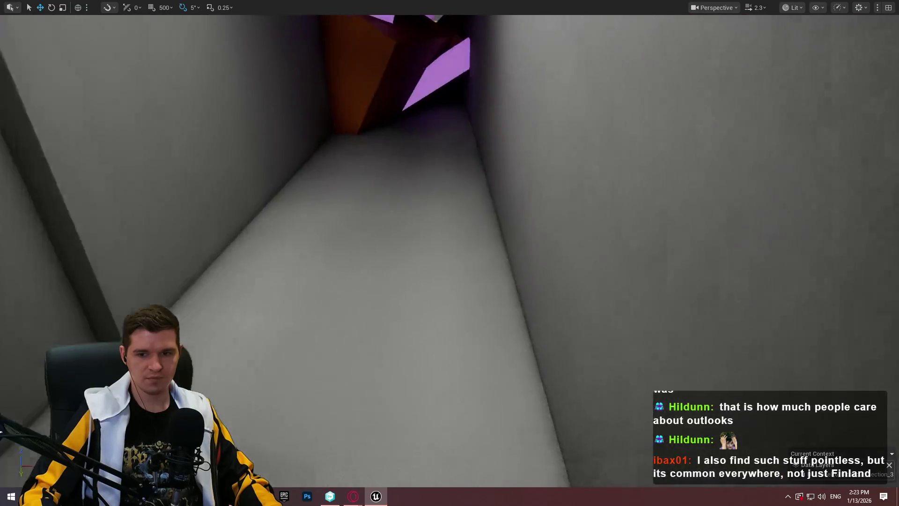
Start a Play From Here session on the corridor floor cube with the mannequin runner.
right_click(408, 213)
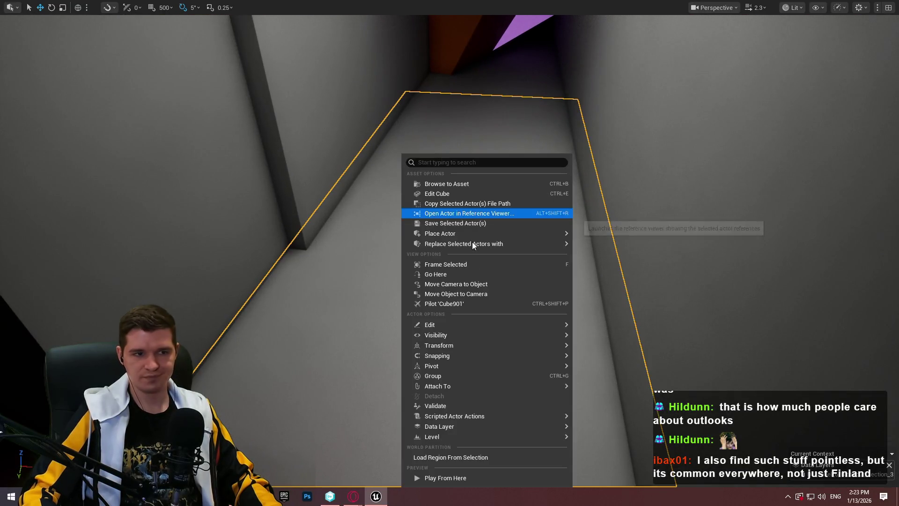
left_click(445, 478)
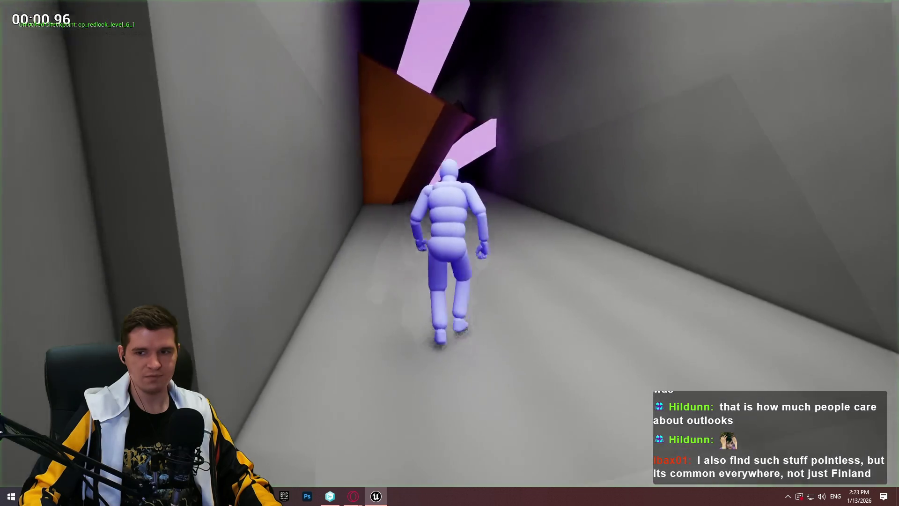
Run and climb the mannequin along the corridor and lit wall, then end the playtest.
key("w")
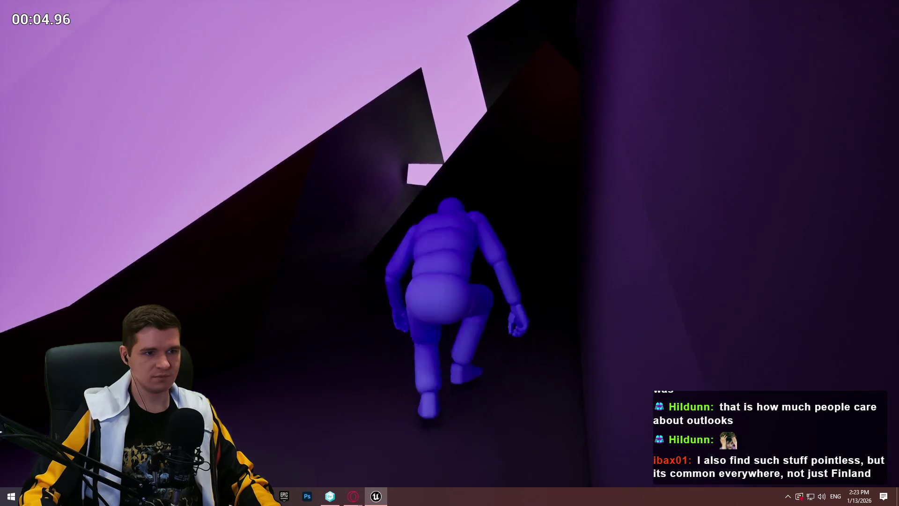
key("space")
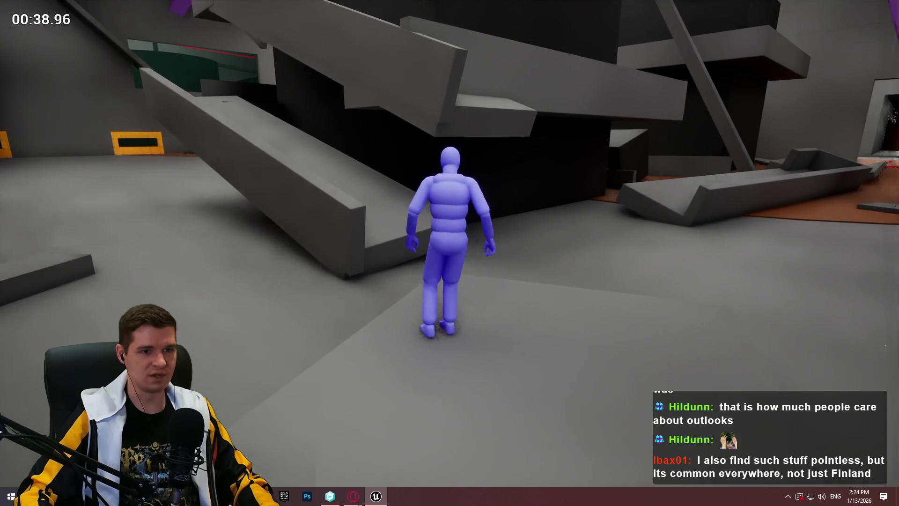
key("Escape")
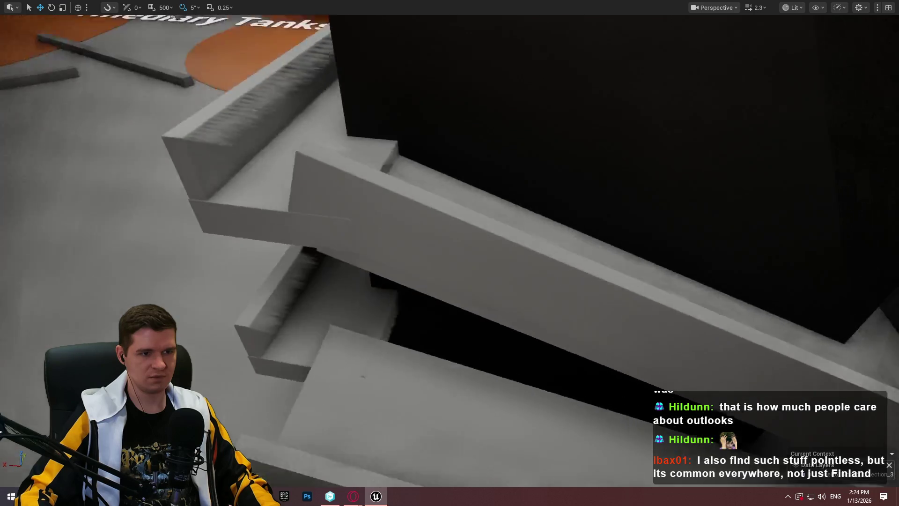
Select the long angled ramp next to the dark tank block.
left_click(572, 259)
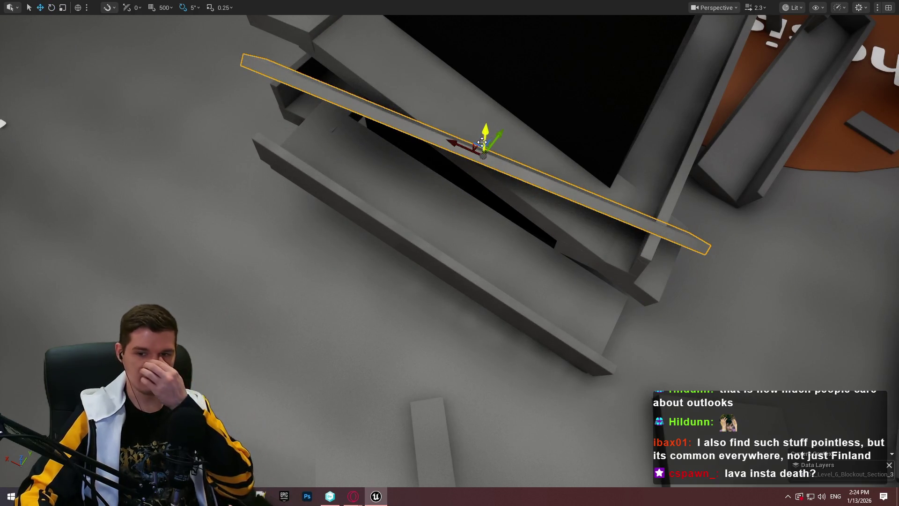
Slide the ramp down-left, rotate it -30° flat and lower it as a ledge by the dark block.
left_click_drag(495, 142, 448, 178)
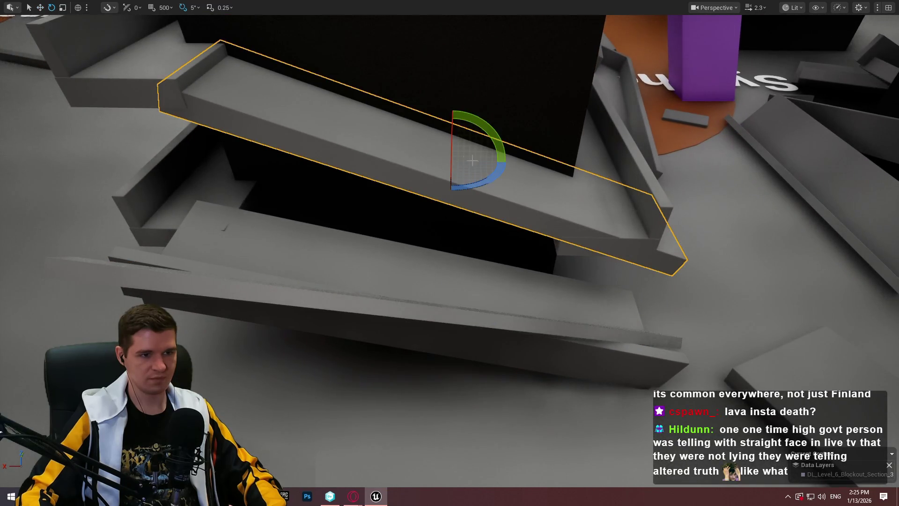
left_click_drag(396, 160, 418, 161)
mouse_move(386, 130)
left_mouse_down()
mouse_move(388, 158)
mouse_move(405, 146)
left_mouse_up()
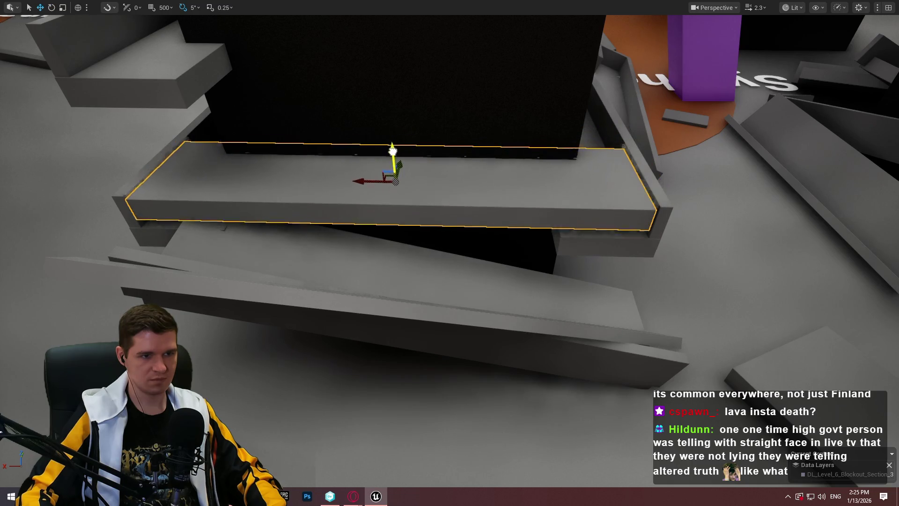
mouse_move(509, 188)
left_mouse_down()
mouse_move(112, 80)
mouse_move(18, 107)
mouse_move(553, 217)
left_mouse_up()
right_click(482, 367)
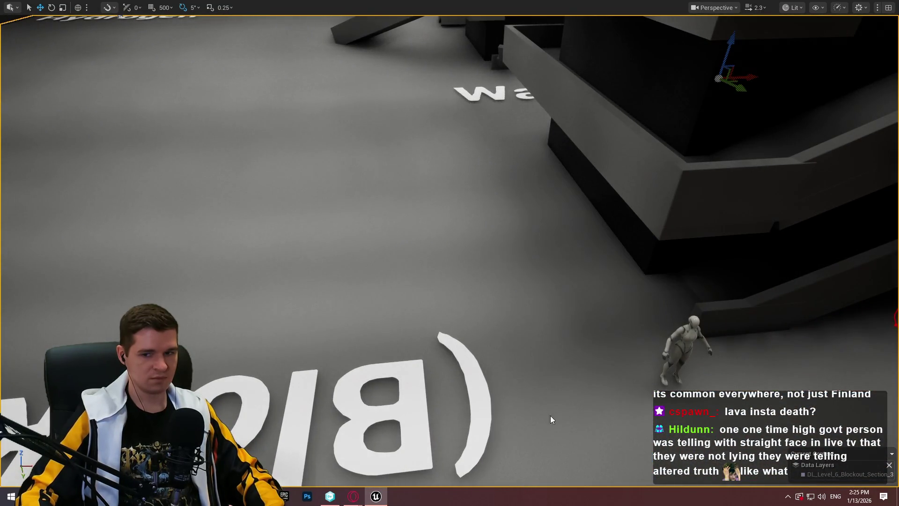
Start a new run: vault the tilted slab, climb the raised ledge and wall, and cross the gap.
key("w")
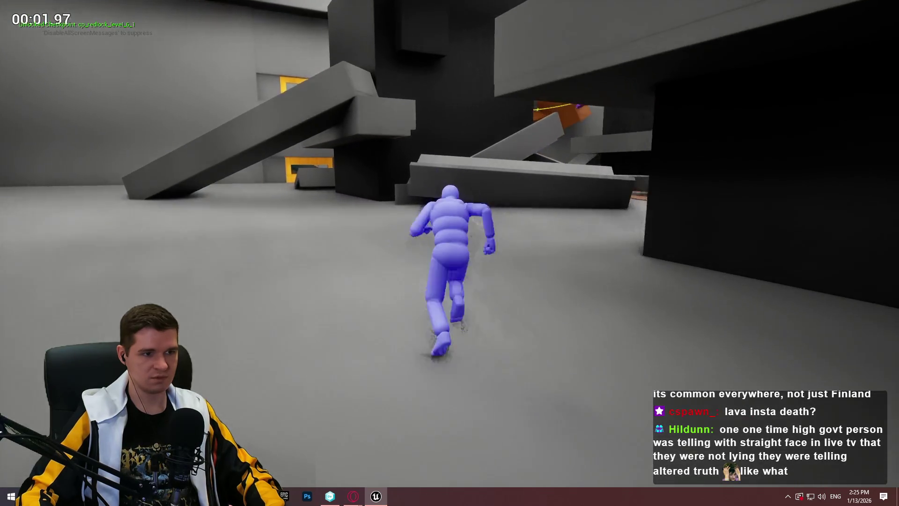
key("a")
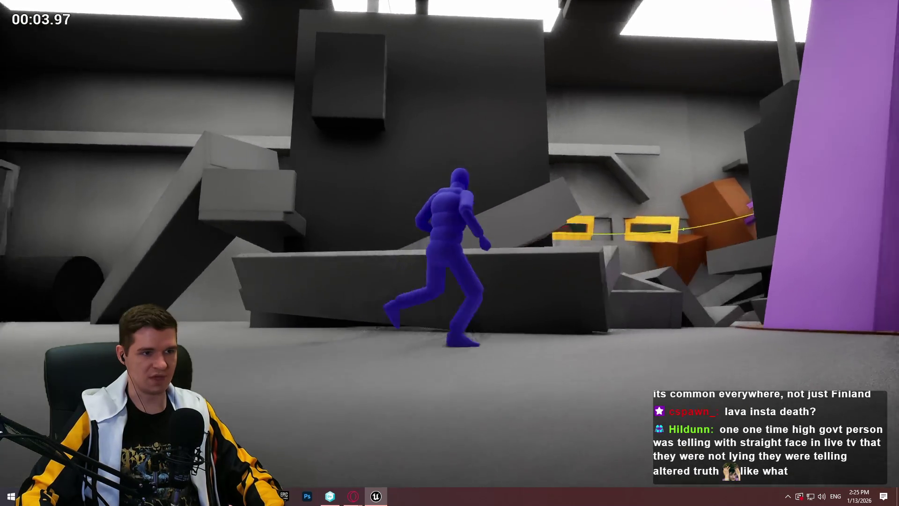
key("space")
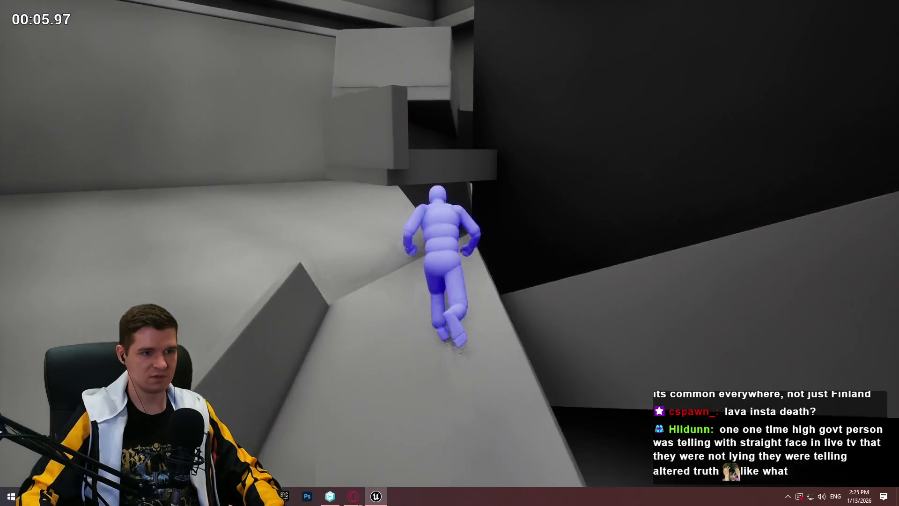
key("space")
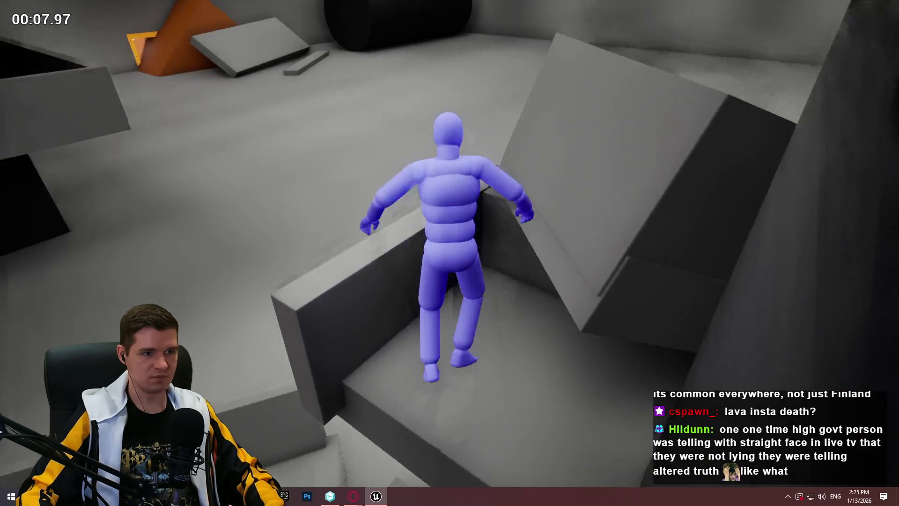
key("space")
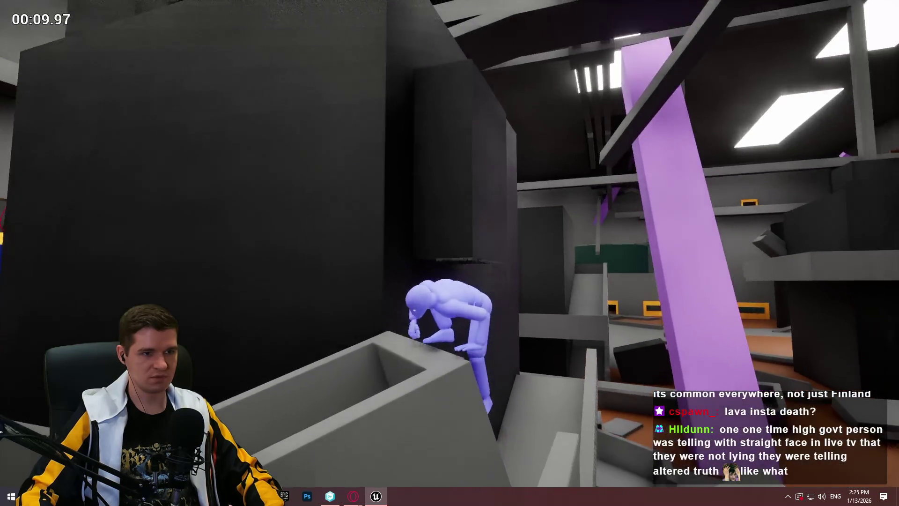
key("space")
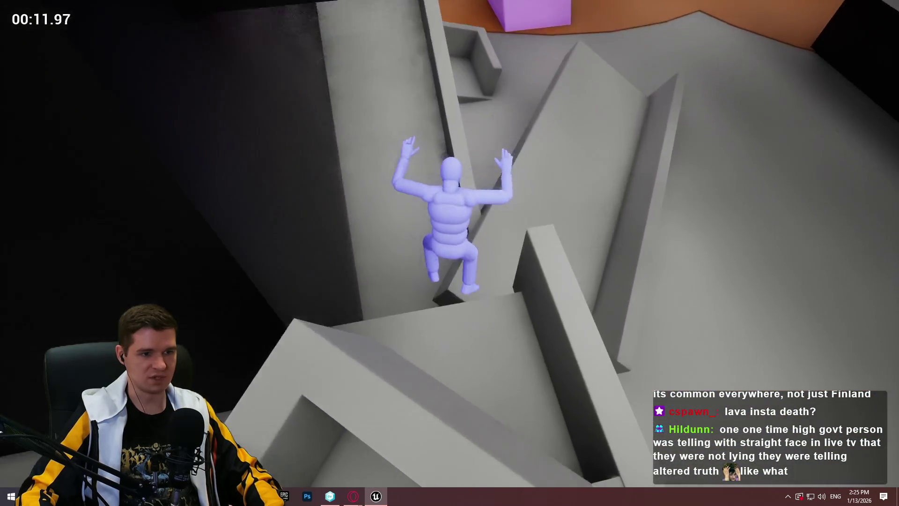
key("w")
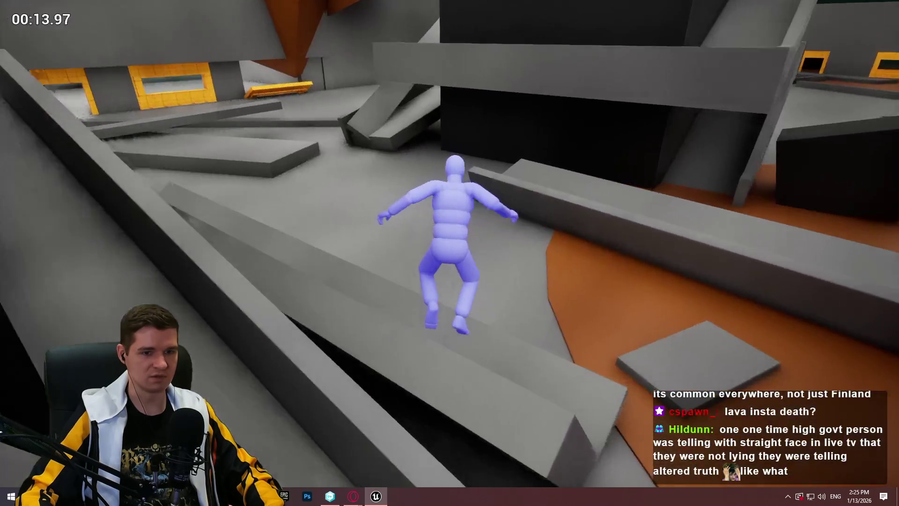
key("w")
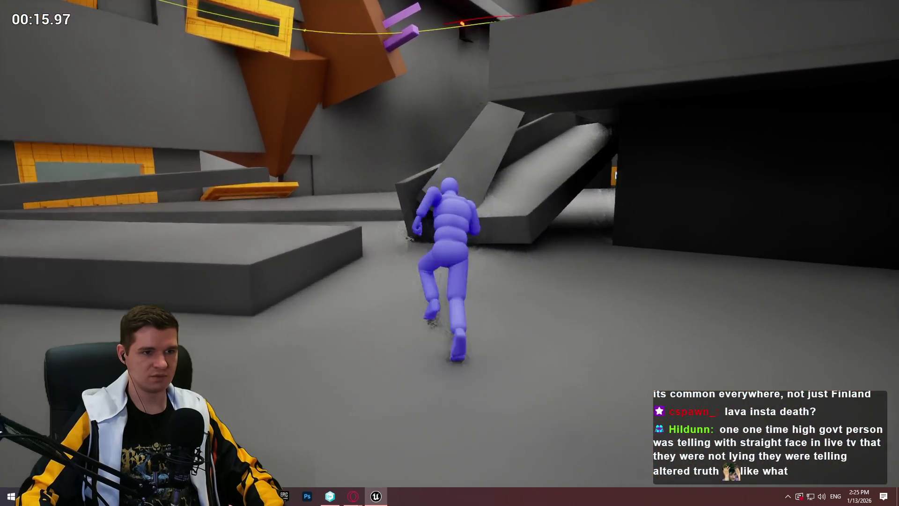
Mantle the sloped ramp, hop between slabs, climb the corridor wall and jump up to the orange floor.
key("space")
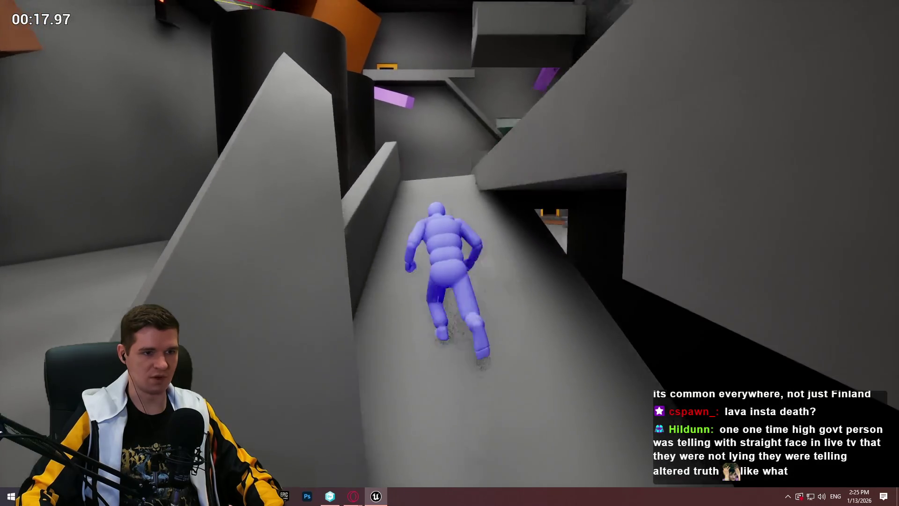
key("space")
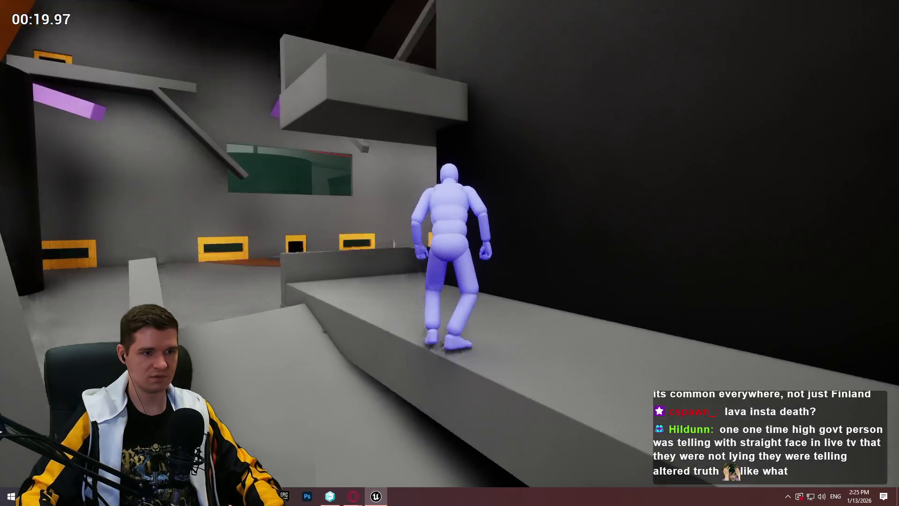
key("space")
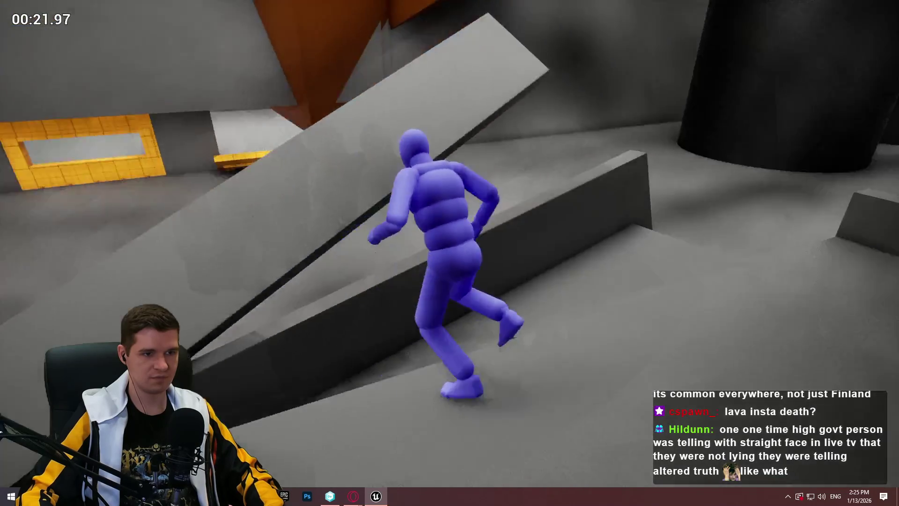
key("space")
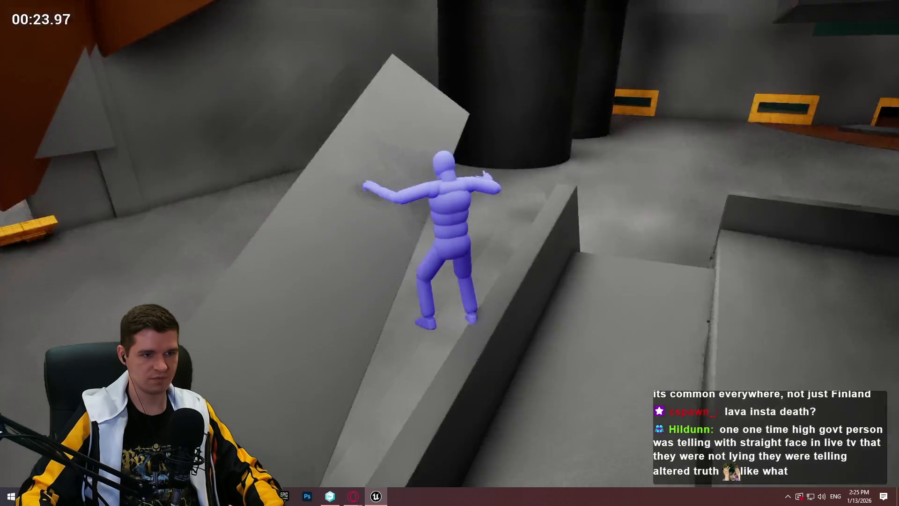
key("space")
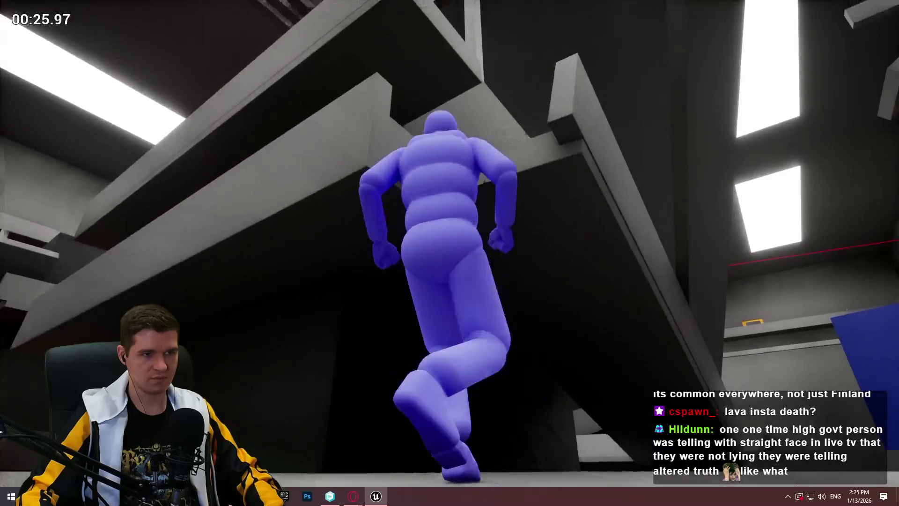
key("space")
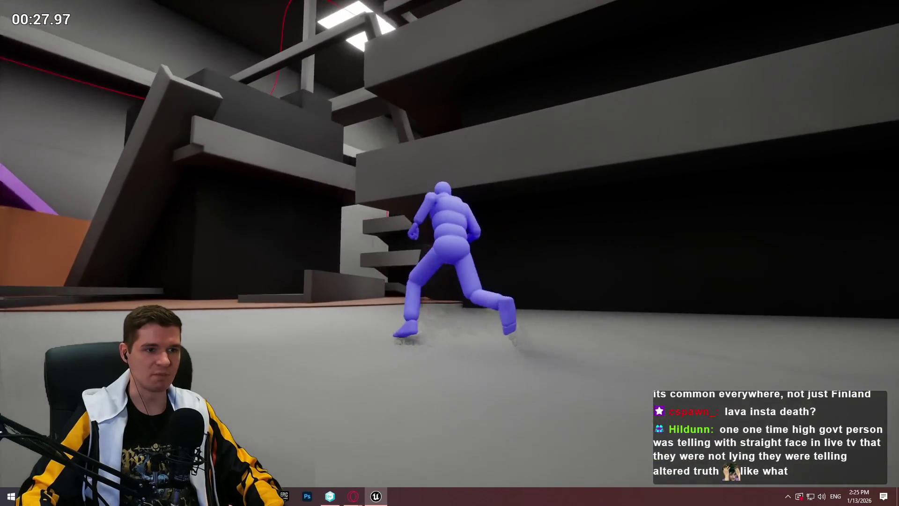
key("space")
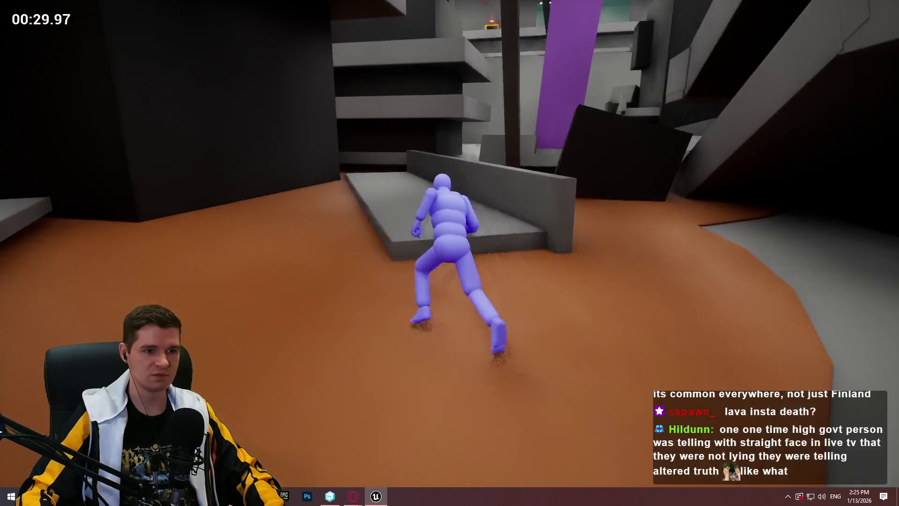
Climb the grey slabs, vault the wall and run across the orange and grey floors.
key("space")
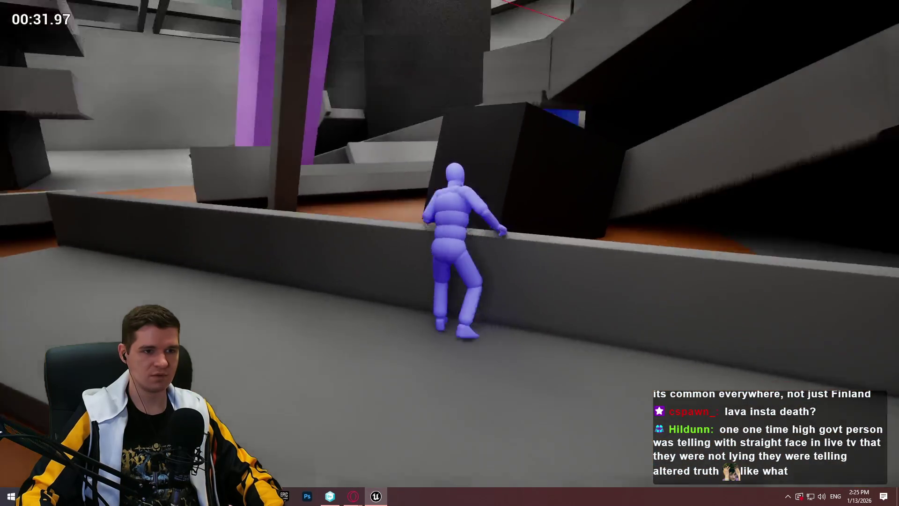
key("space")
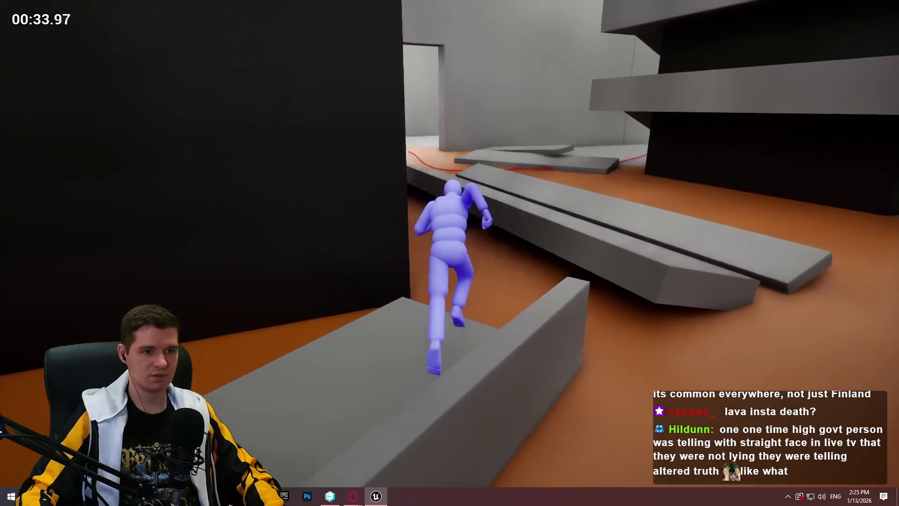
key("w")
key("w")
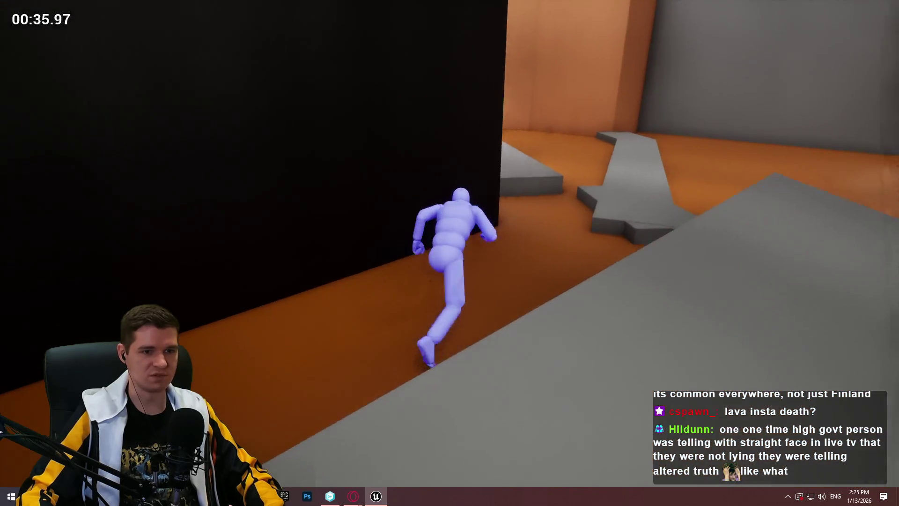
key("w")
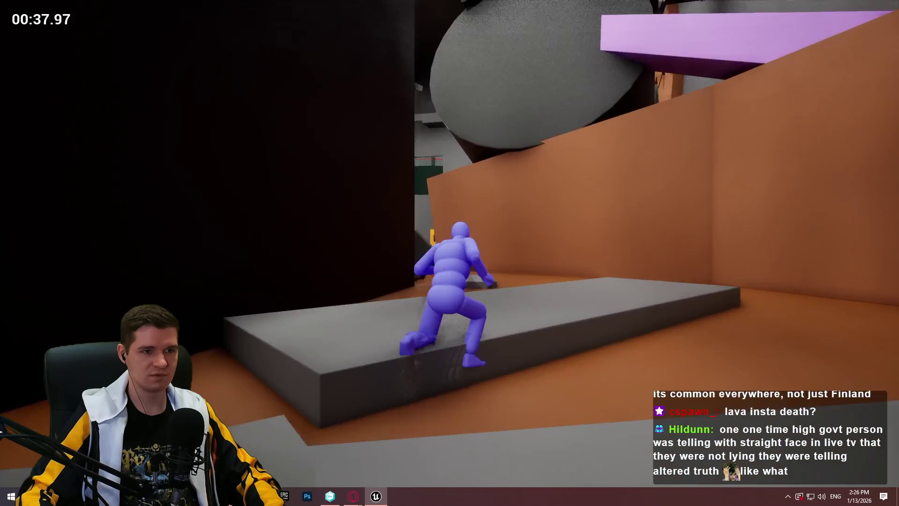
key("w")
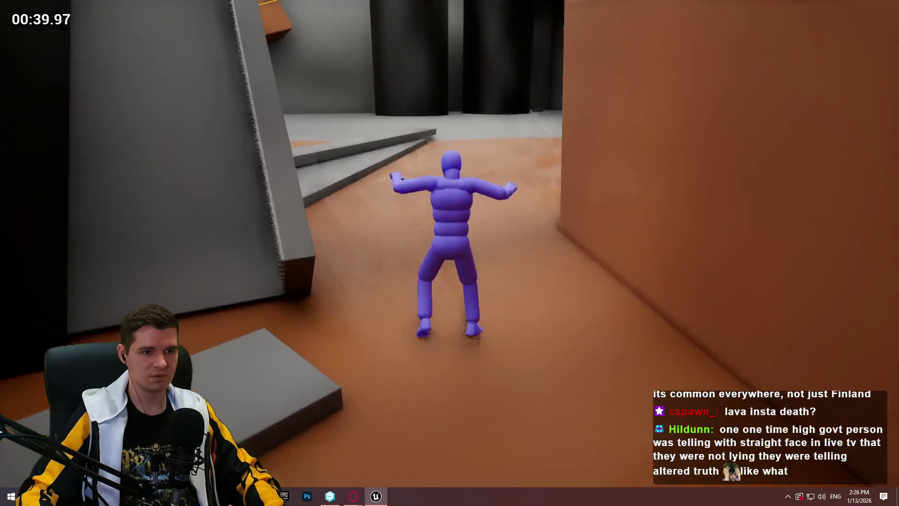
key("w")
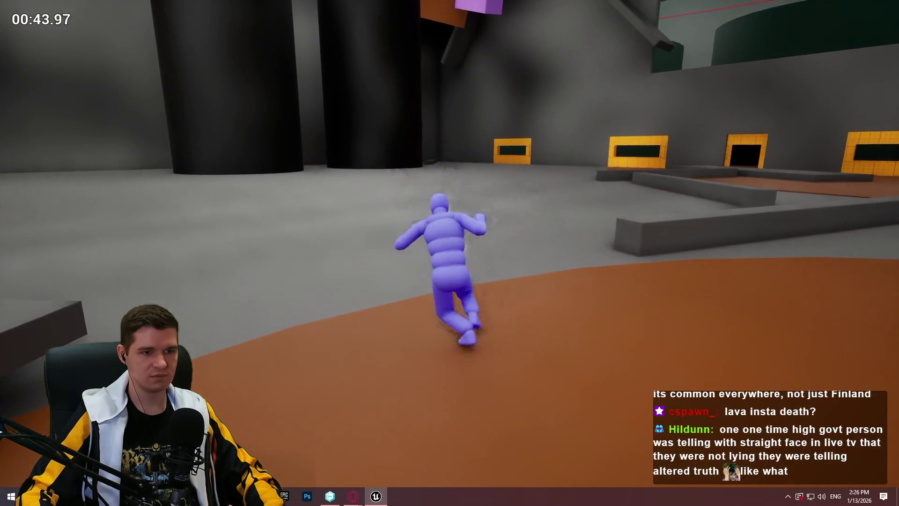
key("w")
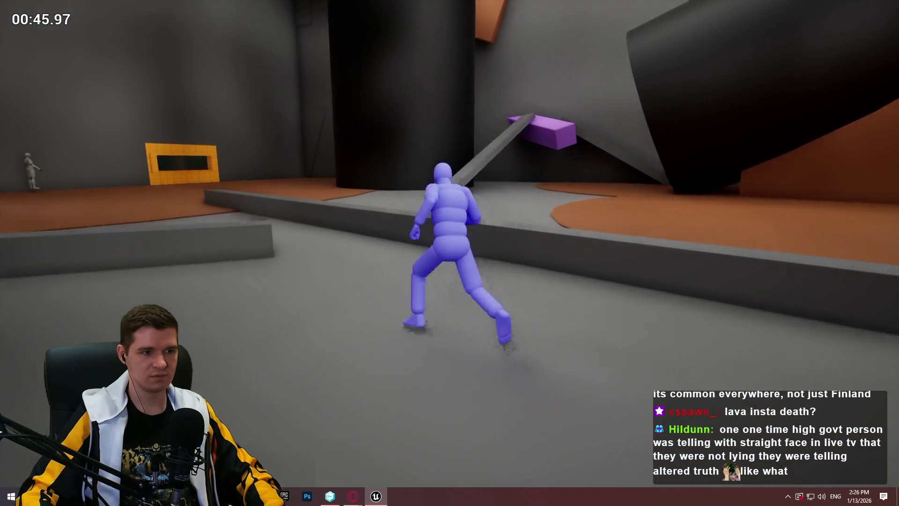
Jump the gap, run to the tilted-block wall and climb the ledge toward the door.
key("w")
key("space")
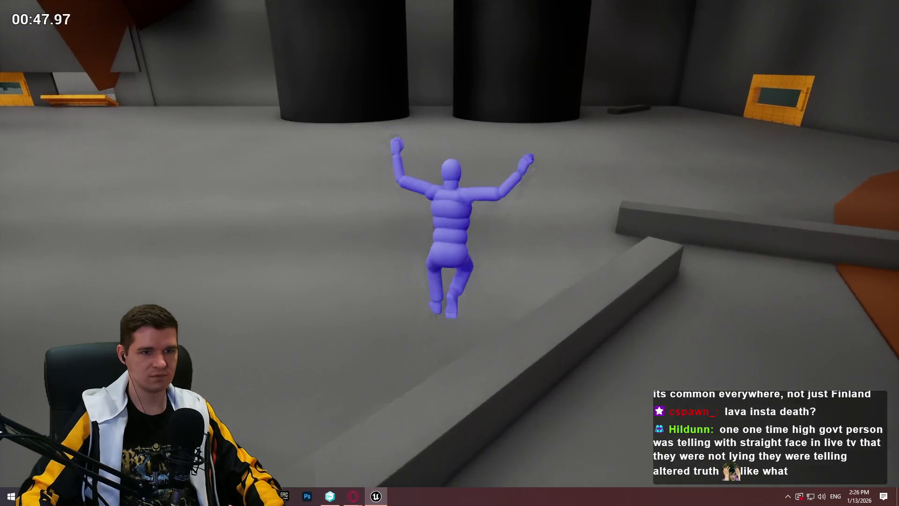
key("w")
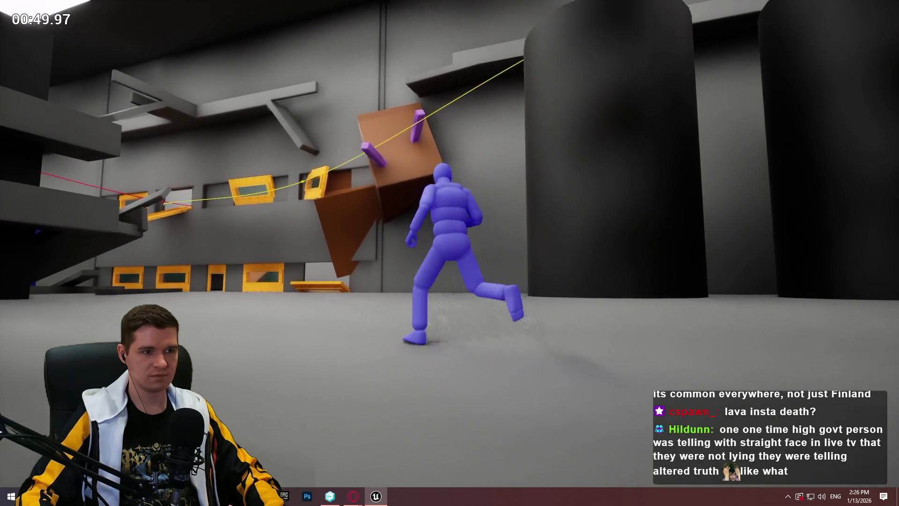
key("w")
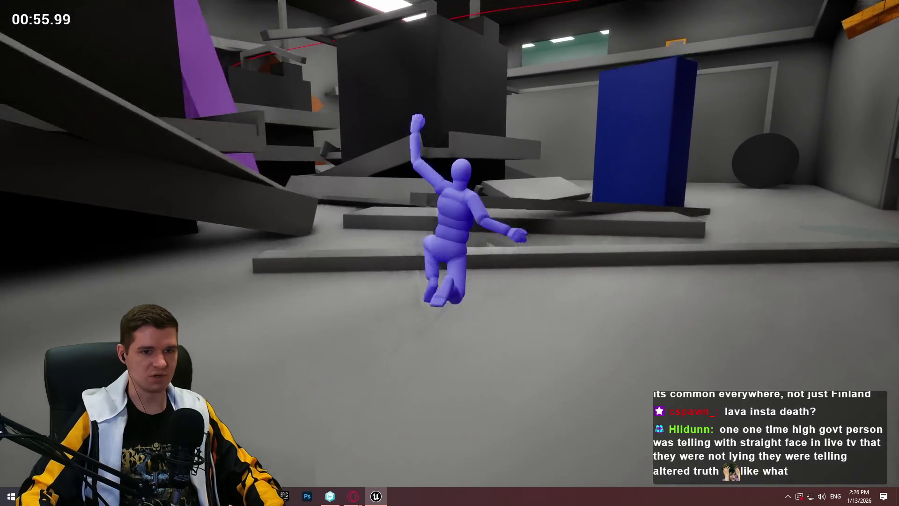
key("w")
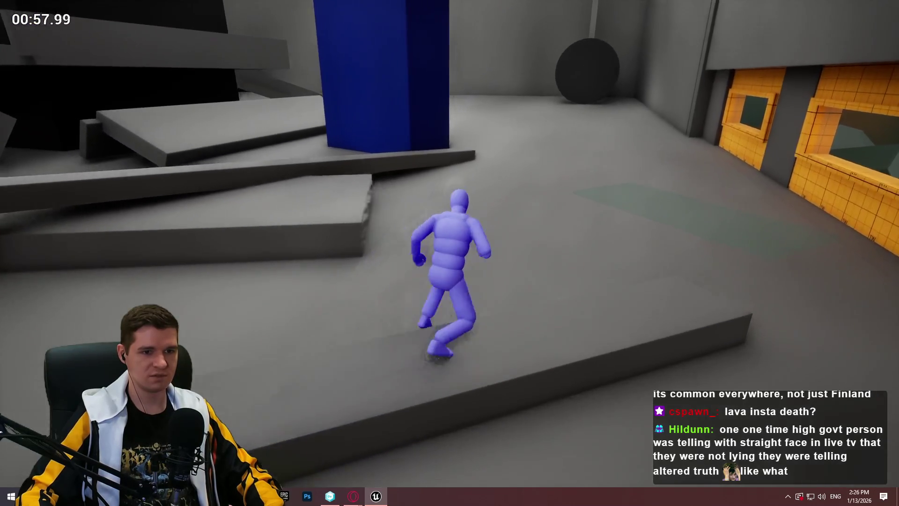
key("w")
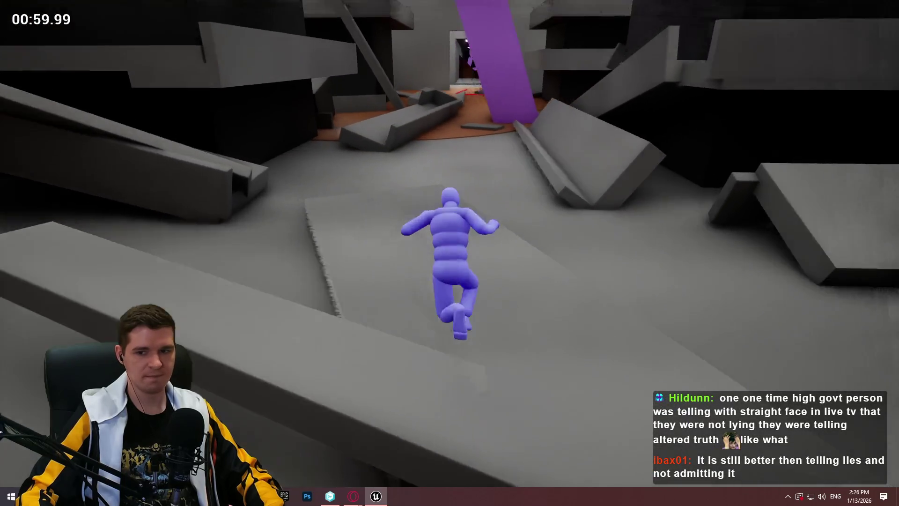
Jump past the purple pillar and run along the narrow ledge around the dark block.
key("w")
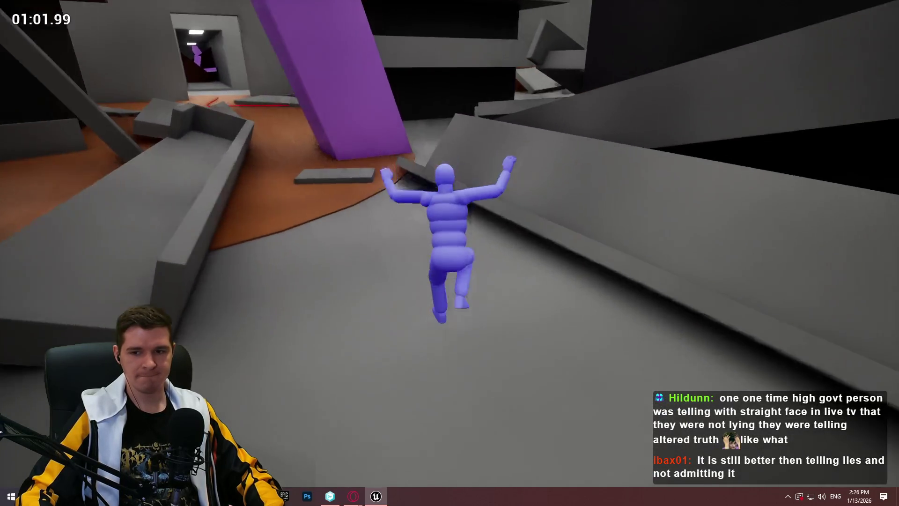
key("w")
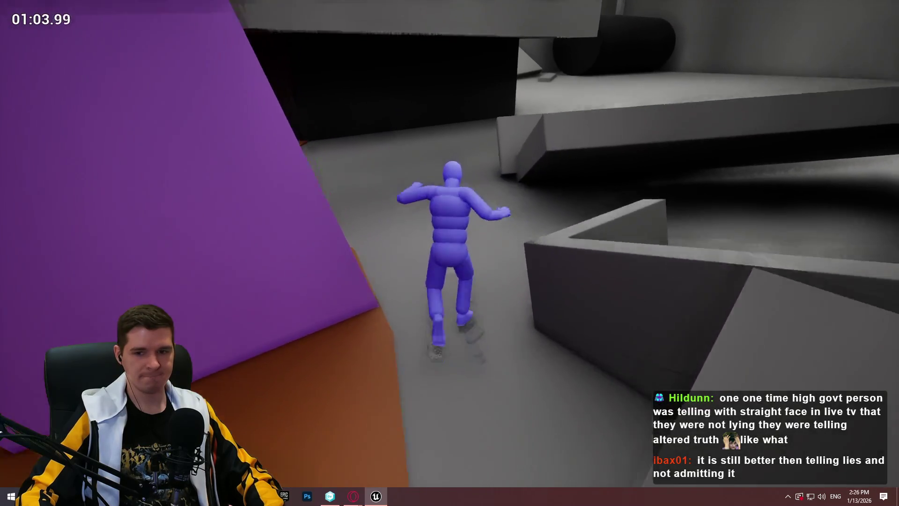
key("w")
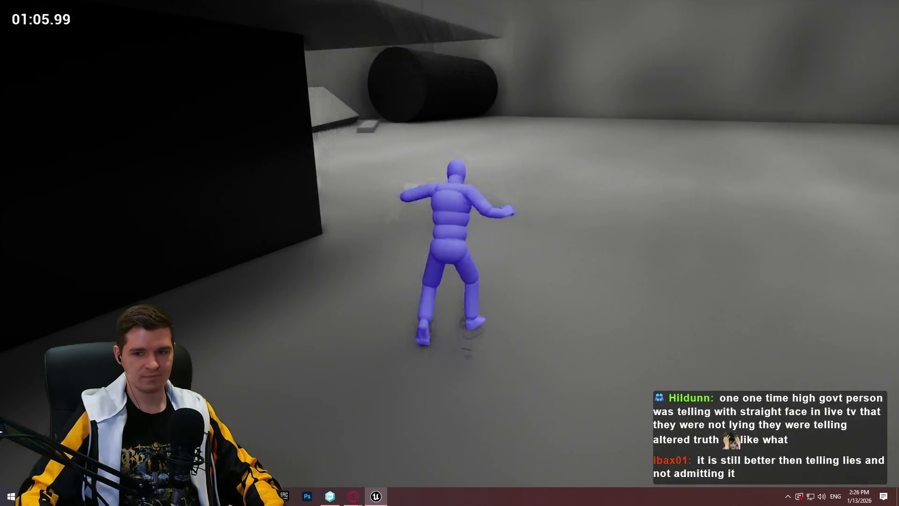
key("w")
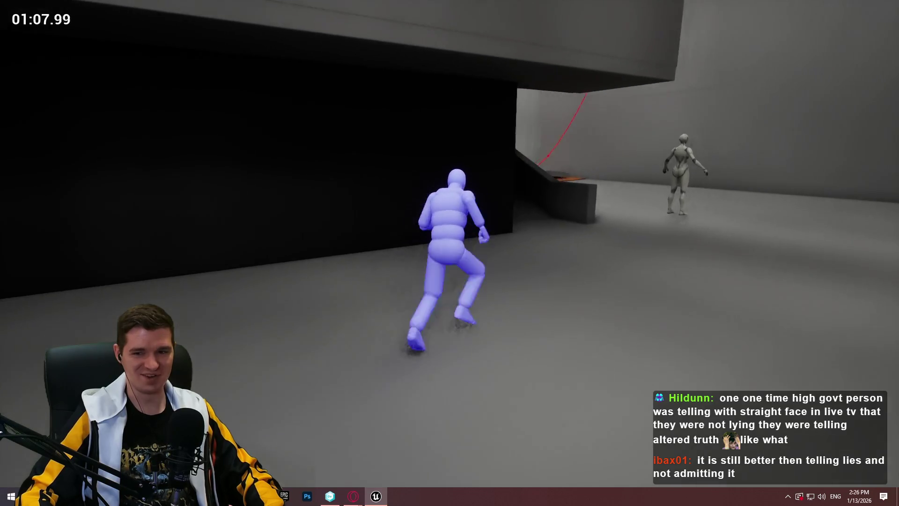
key("w")
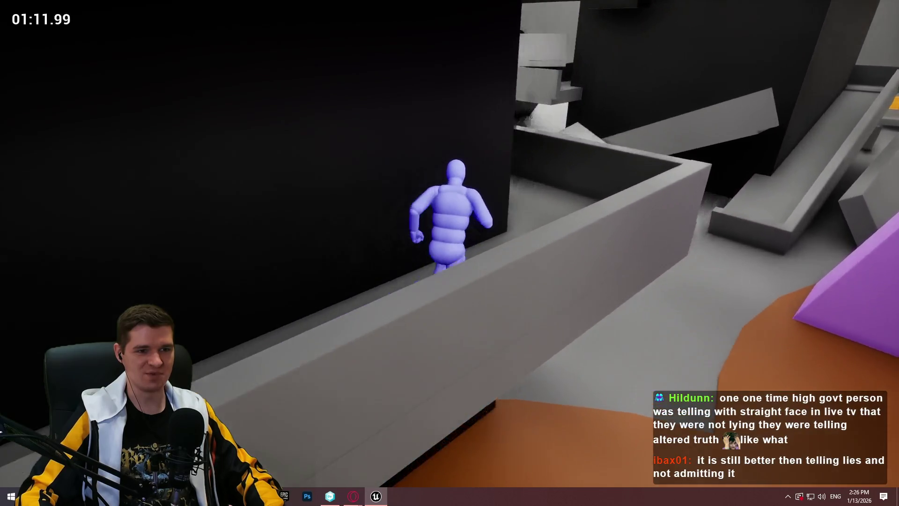
key("w")
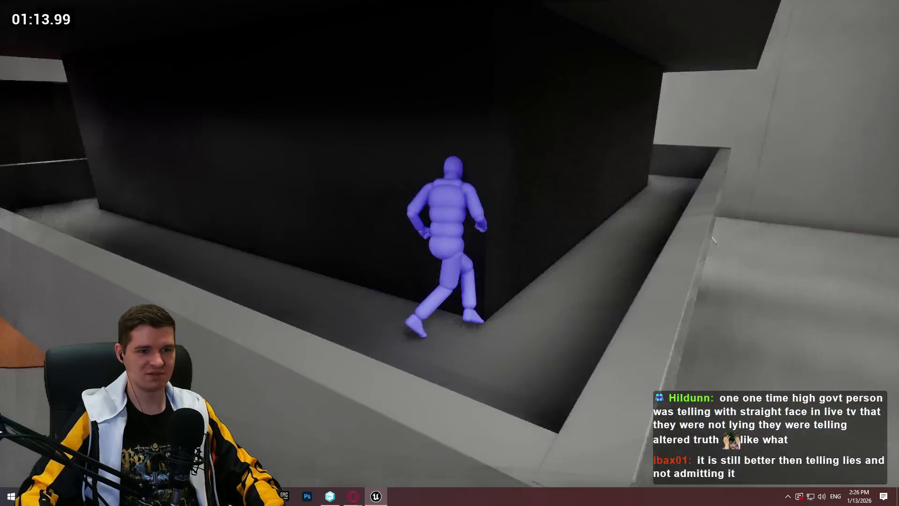
key("w")
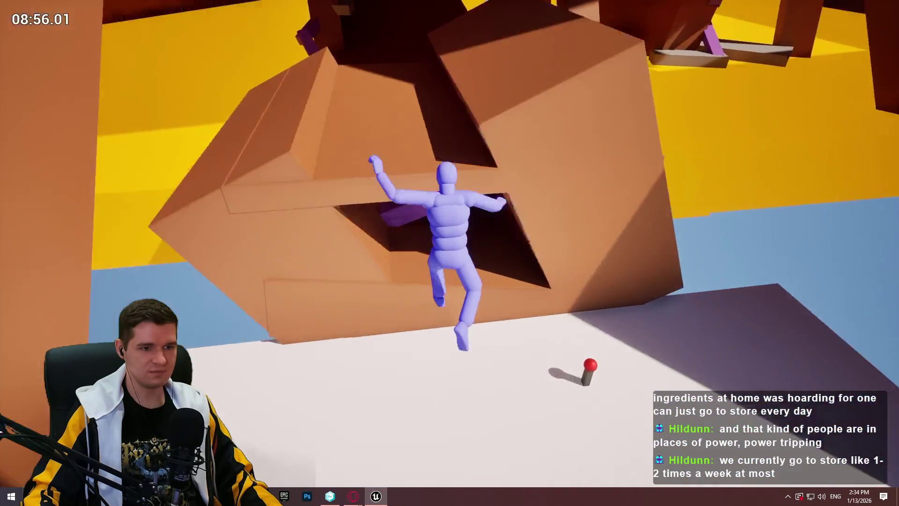
Cross the white floor, climb through the tunnel and run along the purple beam to the wall ledge.
key("w")
key("space")
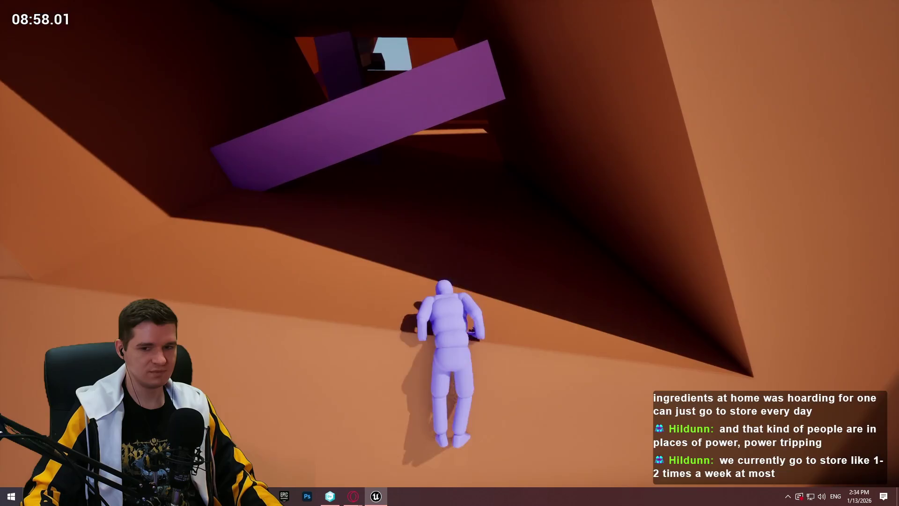
key("w")
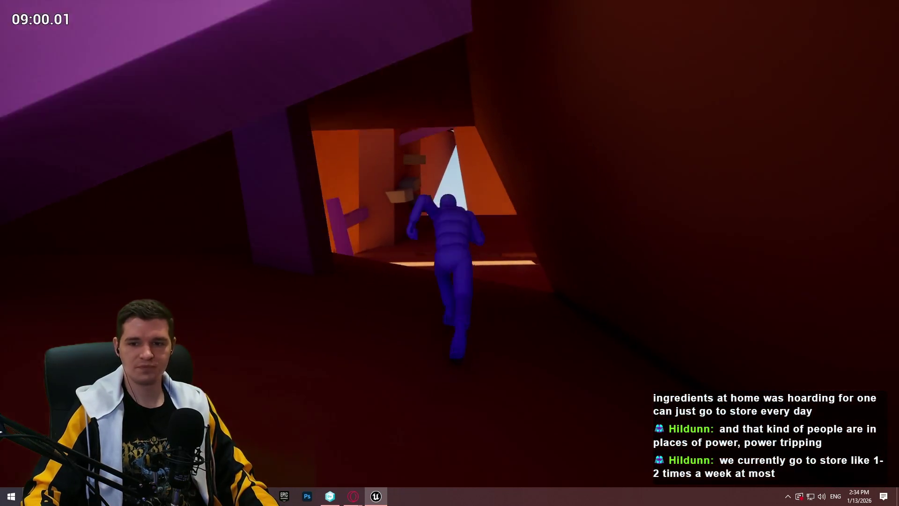
key("w")
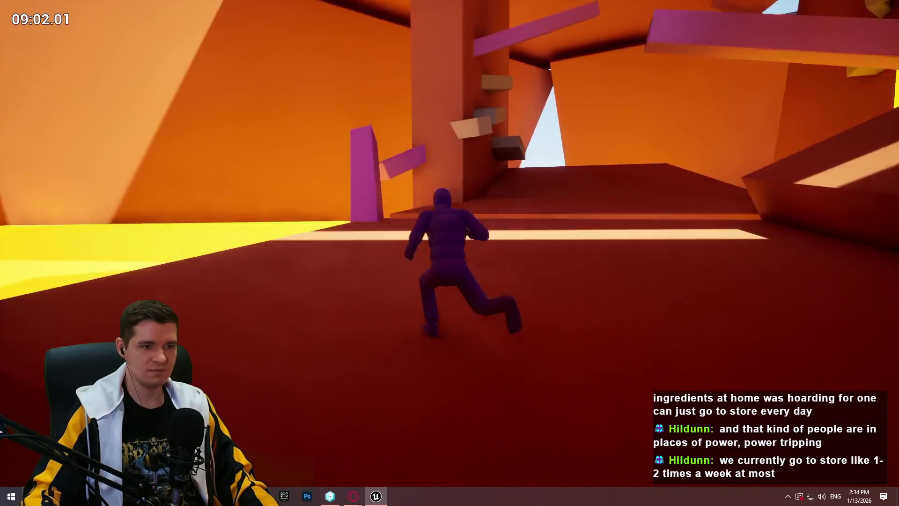
key("space")
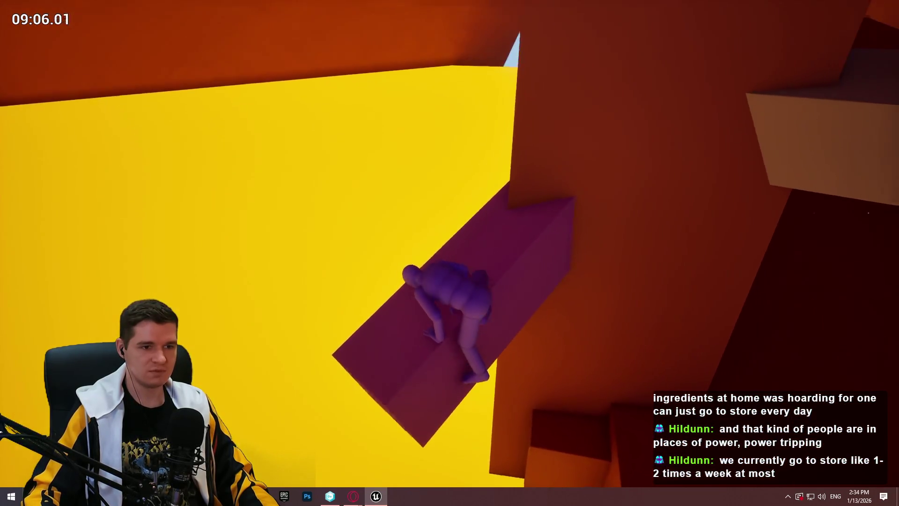
key("space")
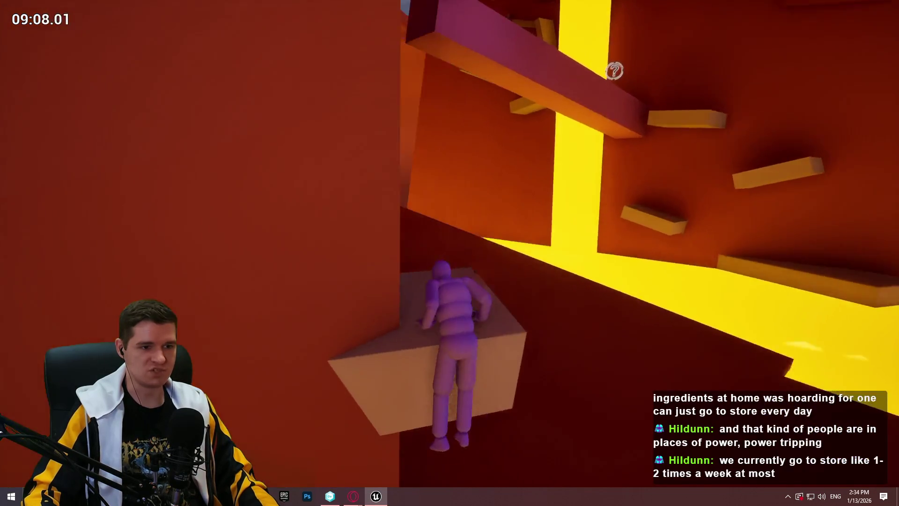
Leap between the wall blocks, climb the slanted purple beam and hang from the dark block.
key("space")
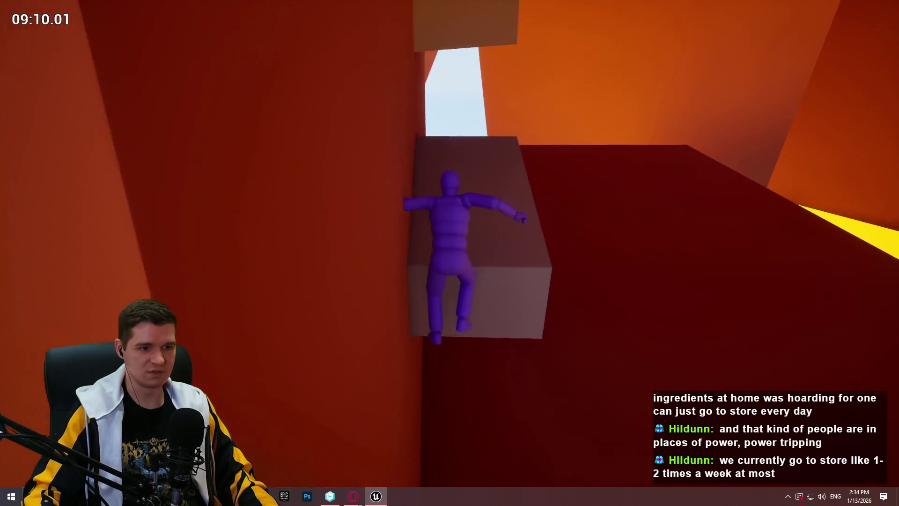
key("space")
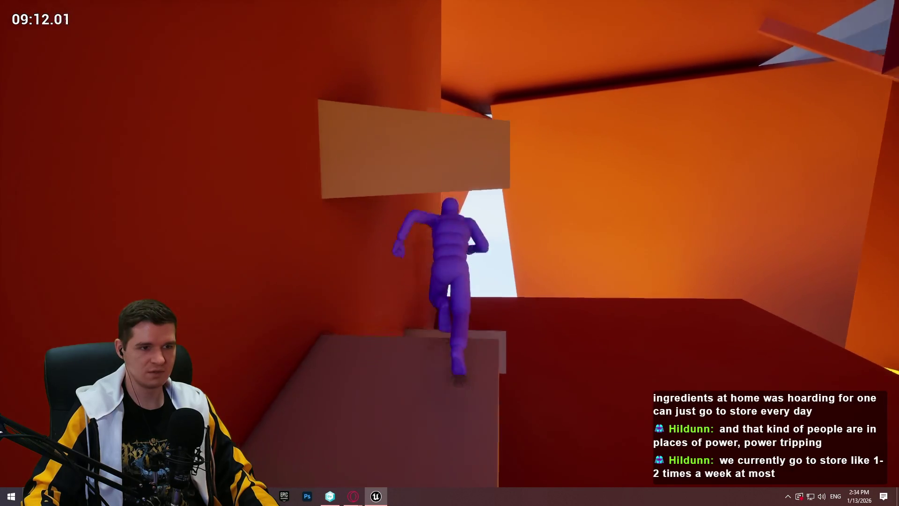
key("space")
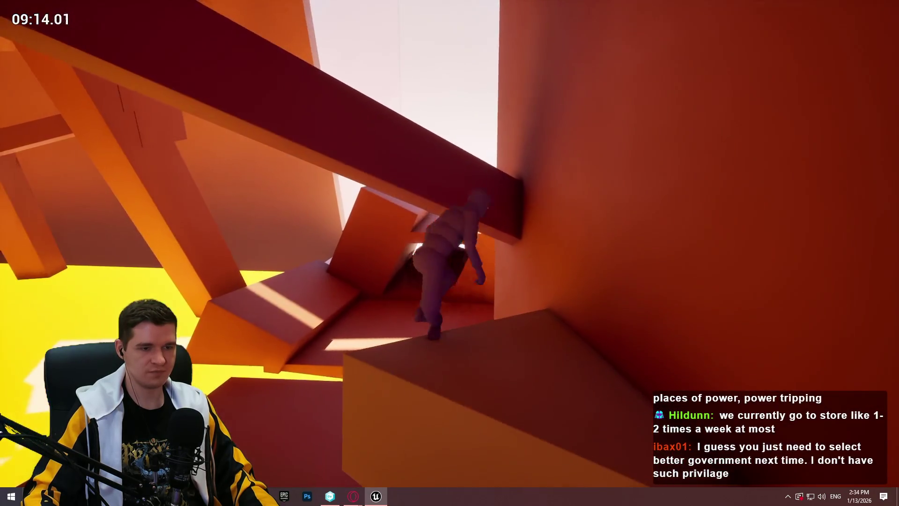
key("space")
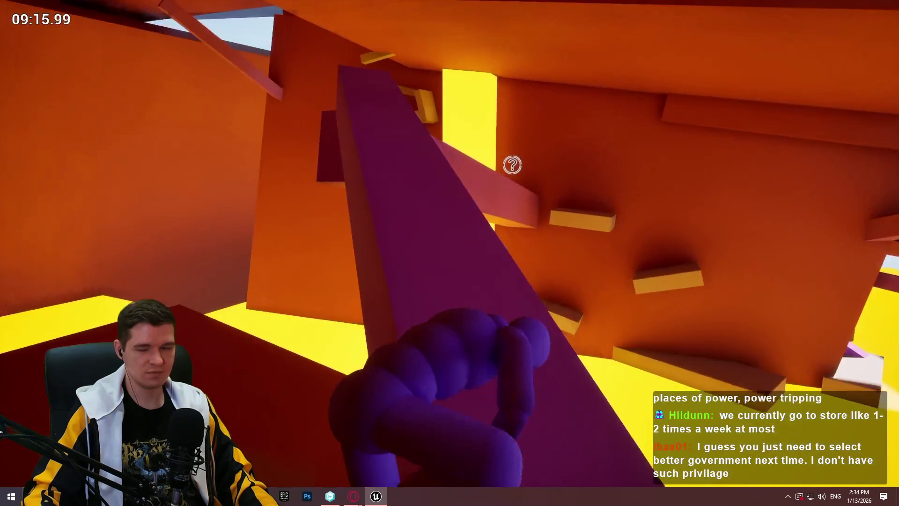
key("space")
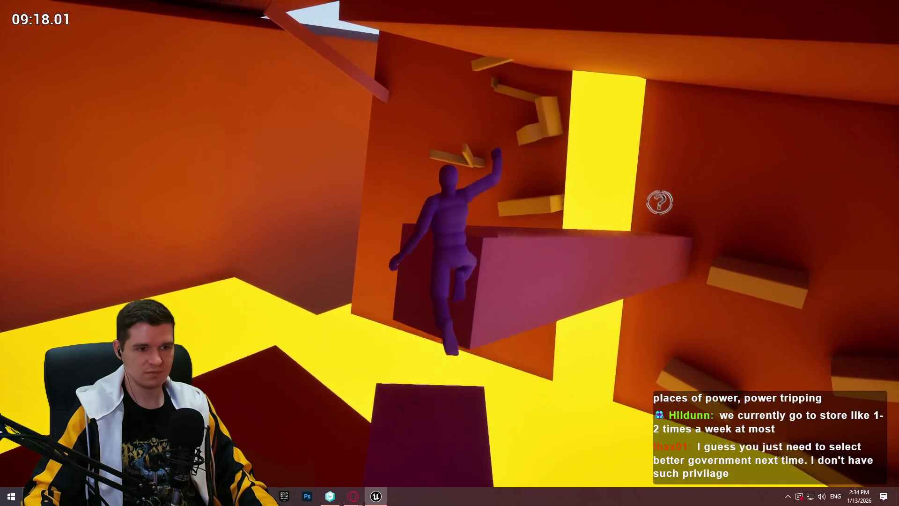
key("w")
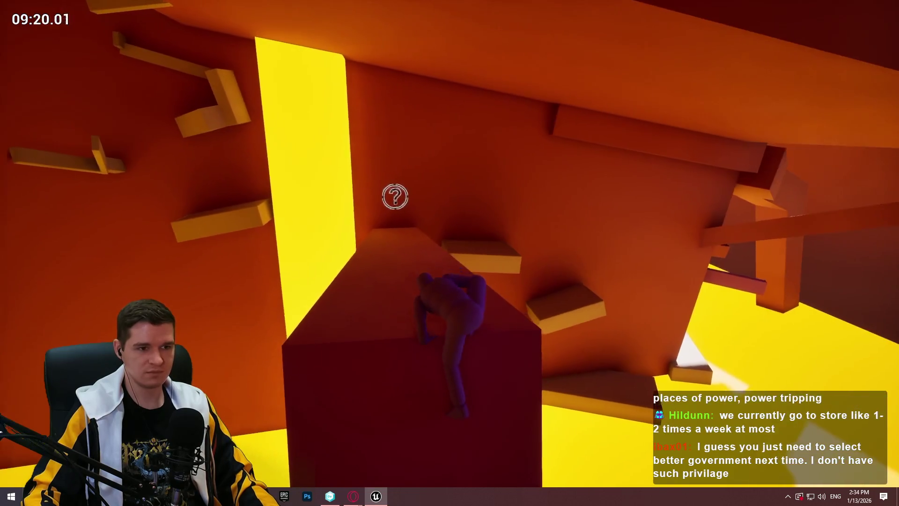
Run past the question-mark marker, climb the yellow and orange walls, and scale the red wall.
key("w")
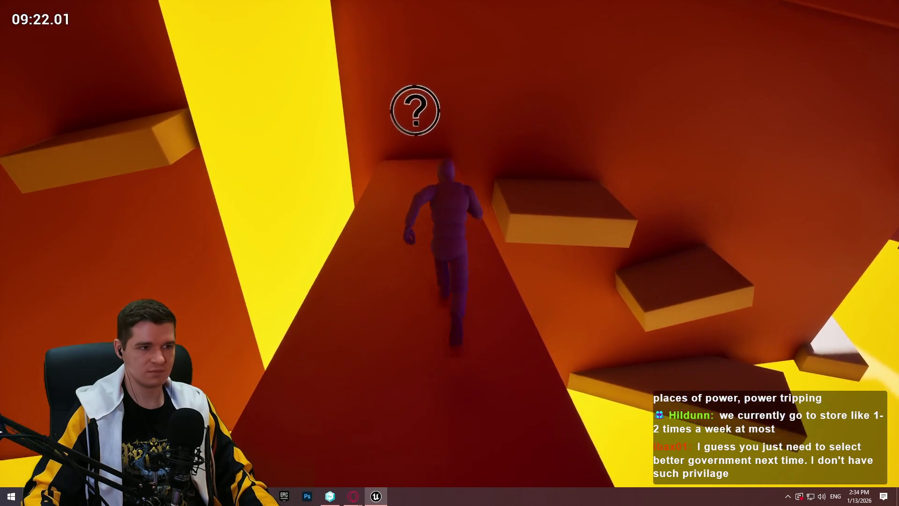
key("w")
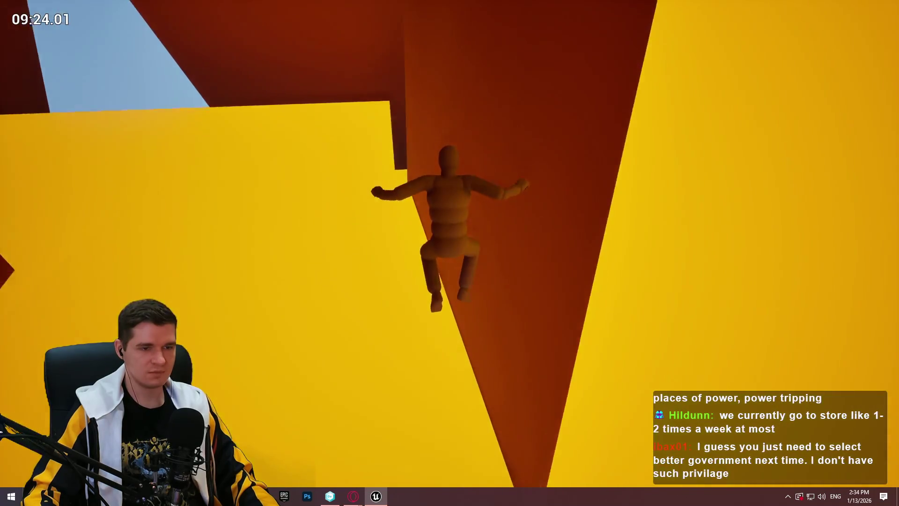
key("w")
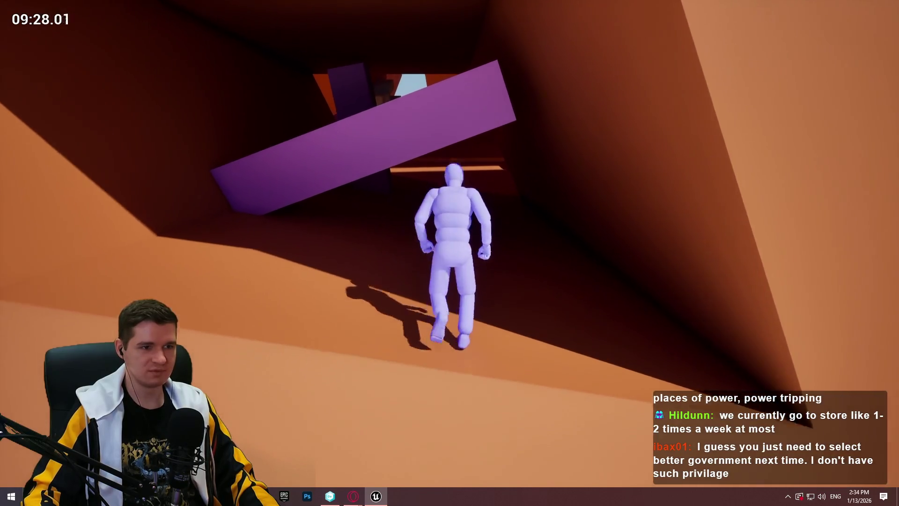
key("w")
key("w")
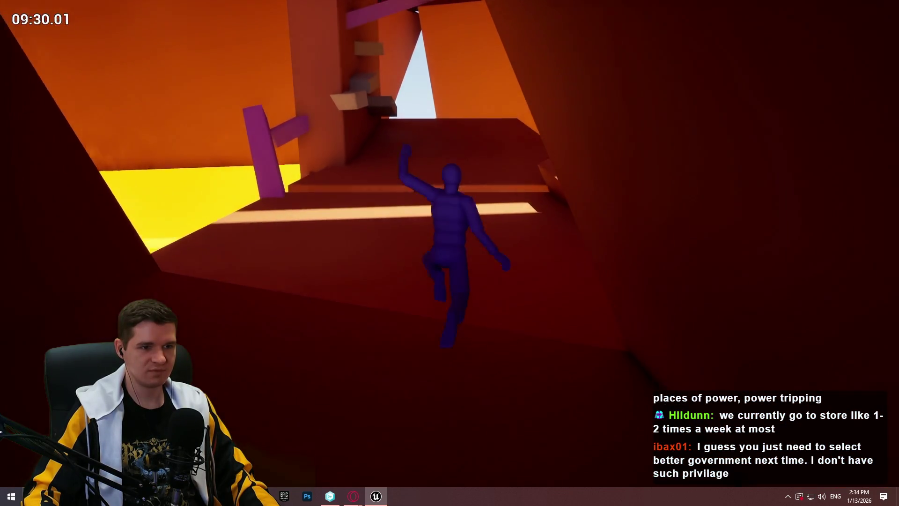
key("w")
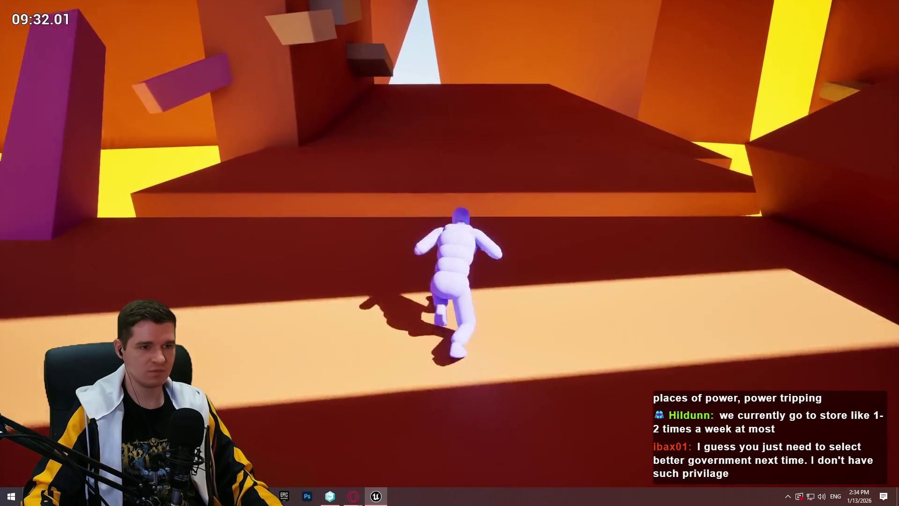
key("w")
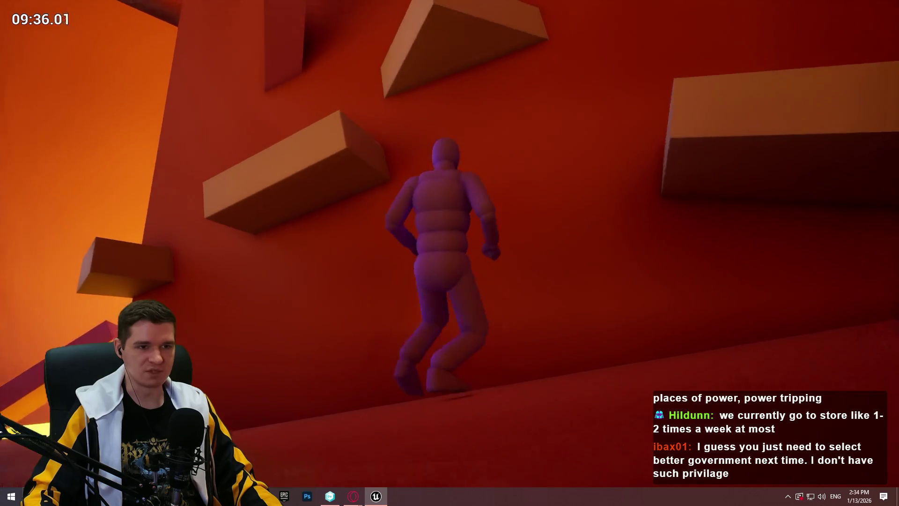
key("w")
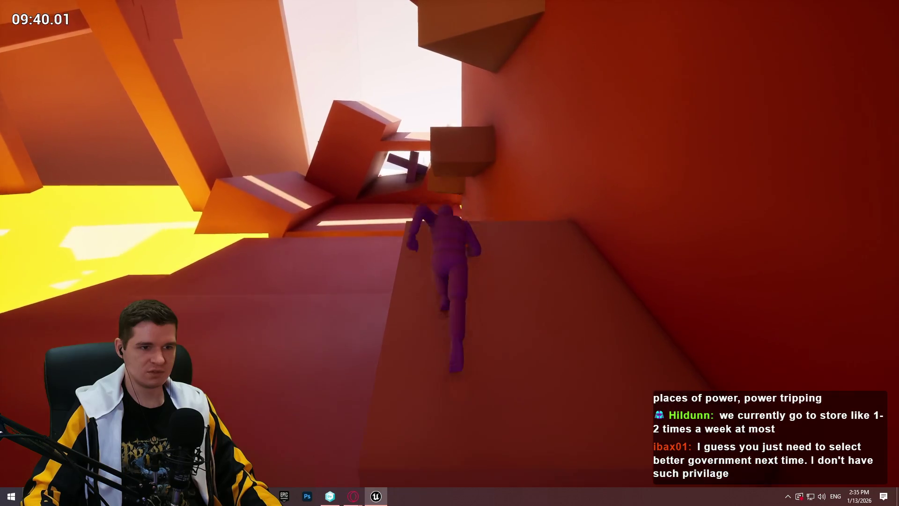
Climb across the blocks onto the purple beam and run its slope toward the marker.
key("w")
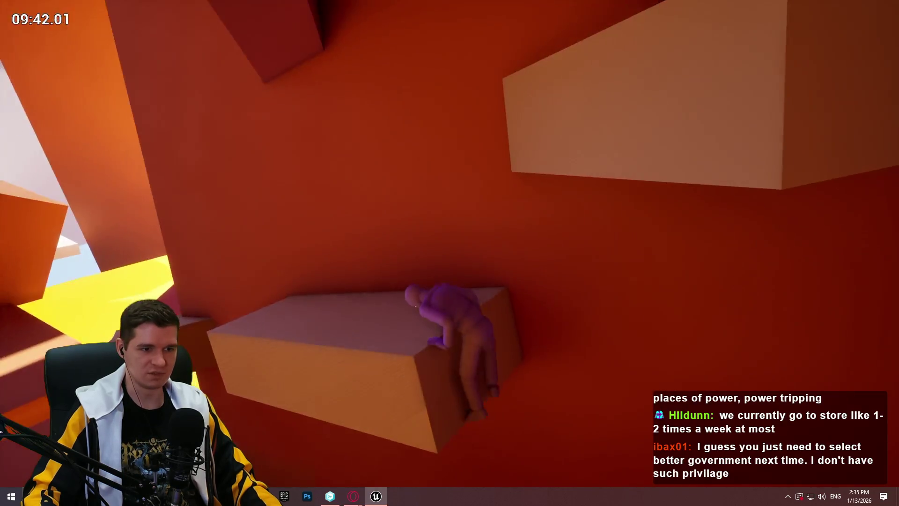
key("space")
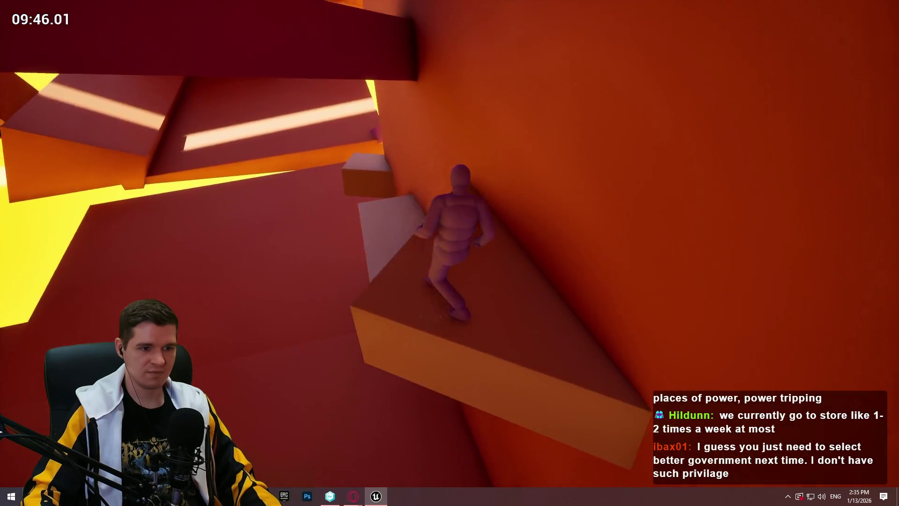
key("w")
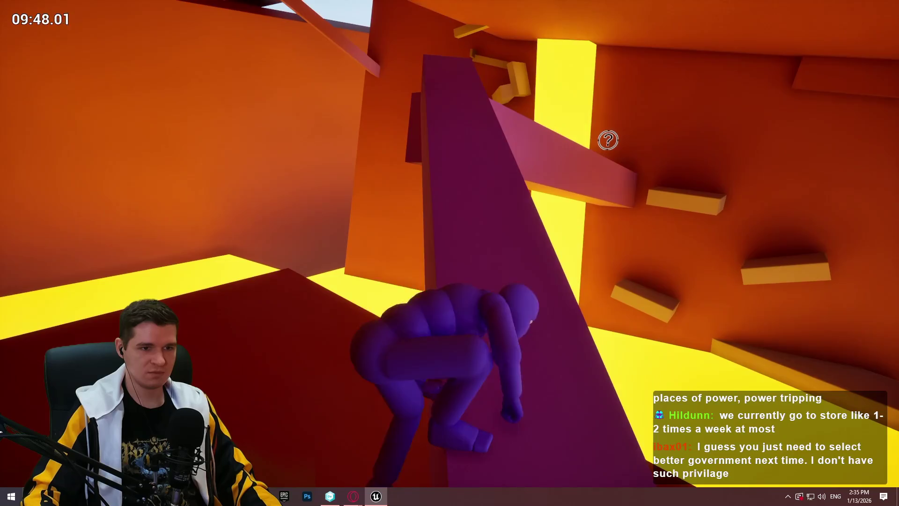
key("w")
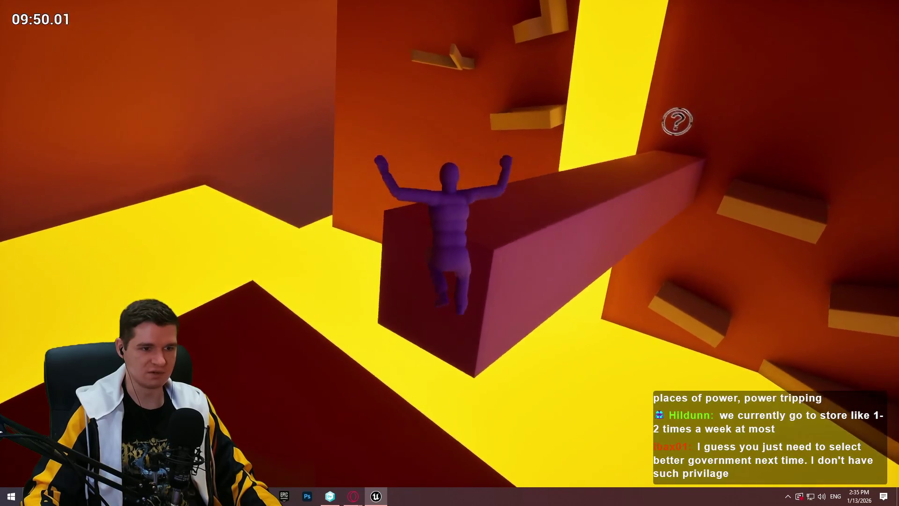
key("w")
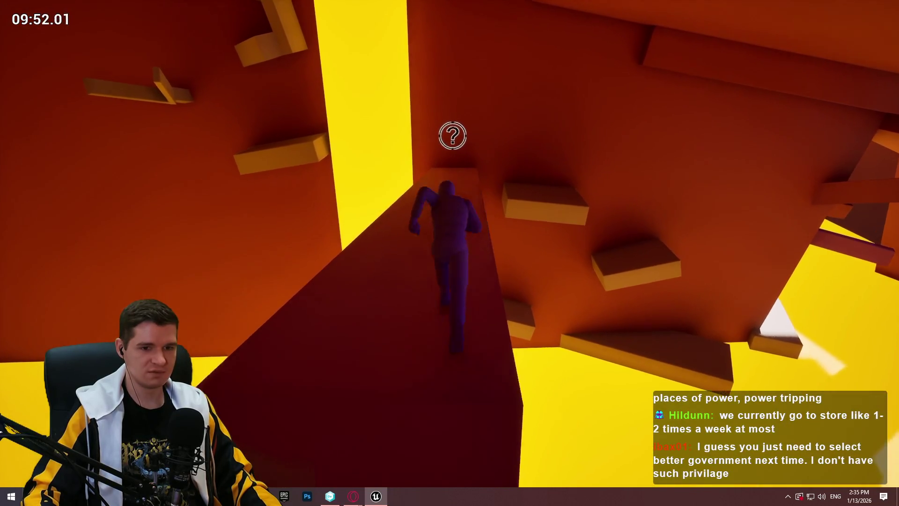
key("w")
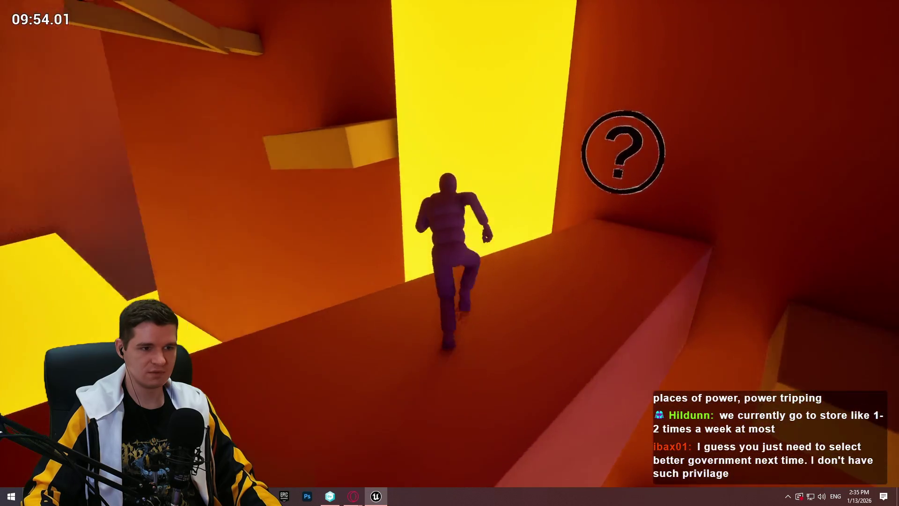
Jump to the yellow block, swing from the overhead beam and run up the red ramp to the yellow ledge.
key("w")
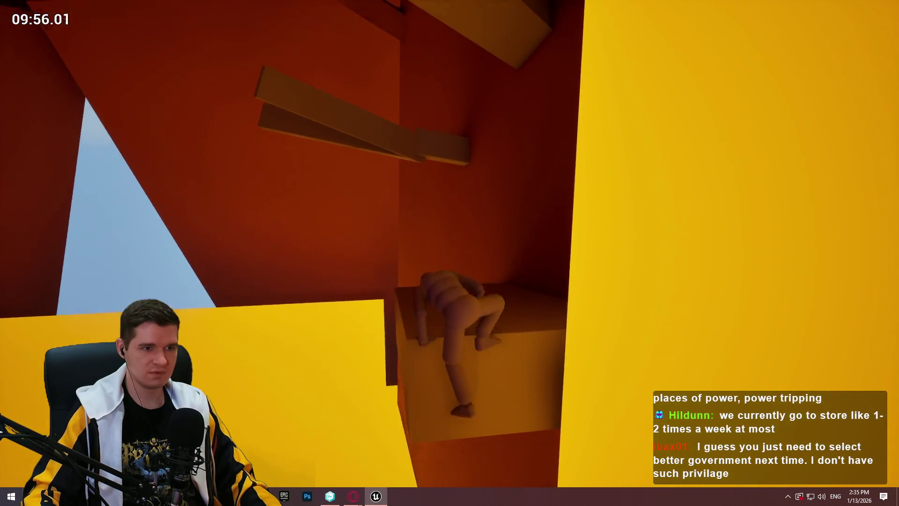
key("w")
key("space")
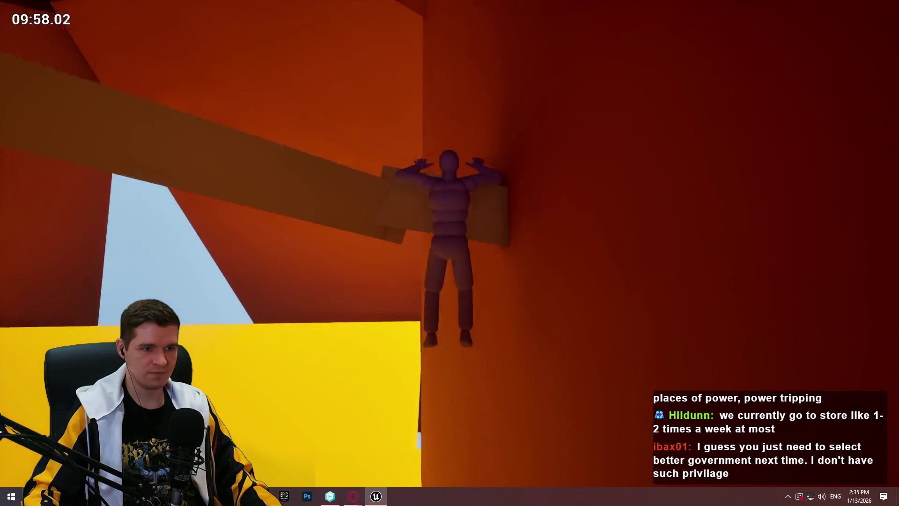
key("w")
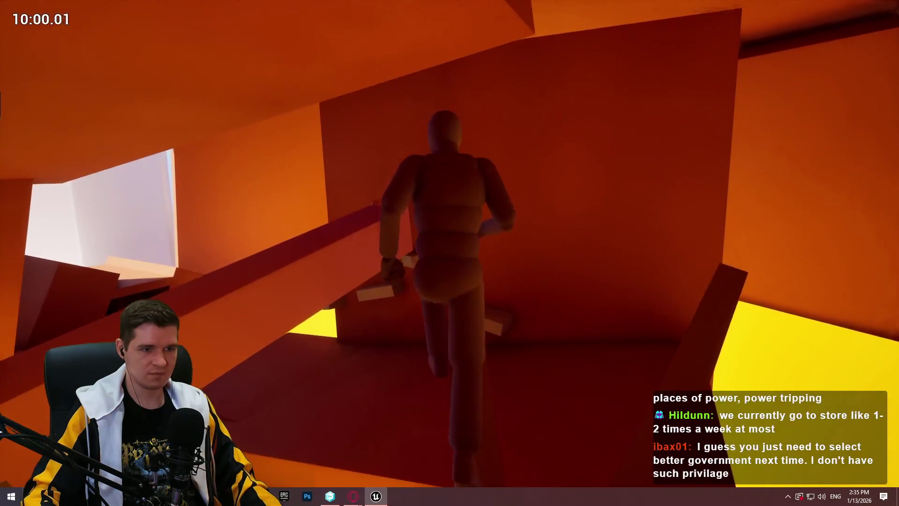
key("w")
key("space")
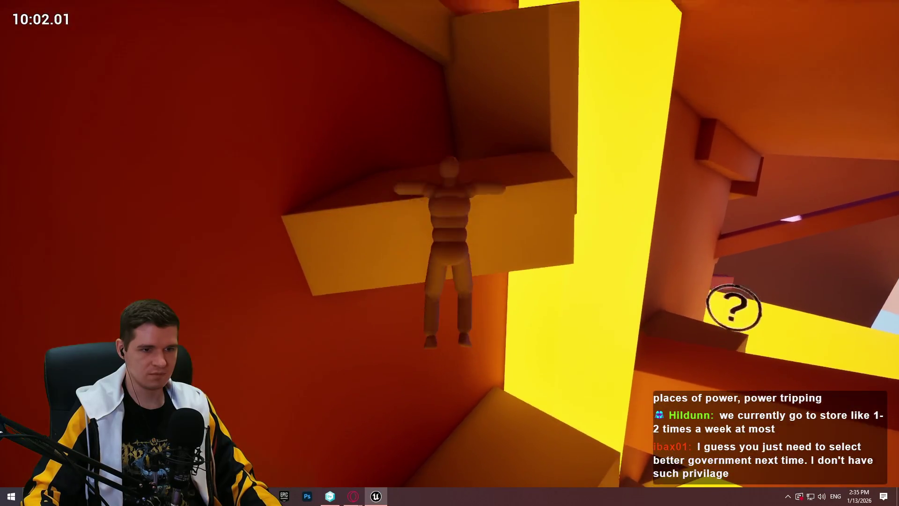
Climb atop the yellow block, edge up the red wall to the higher platform and drop down.
key("w")
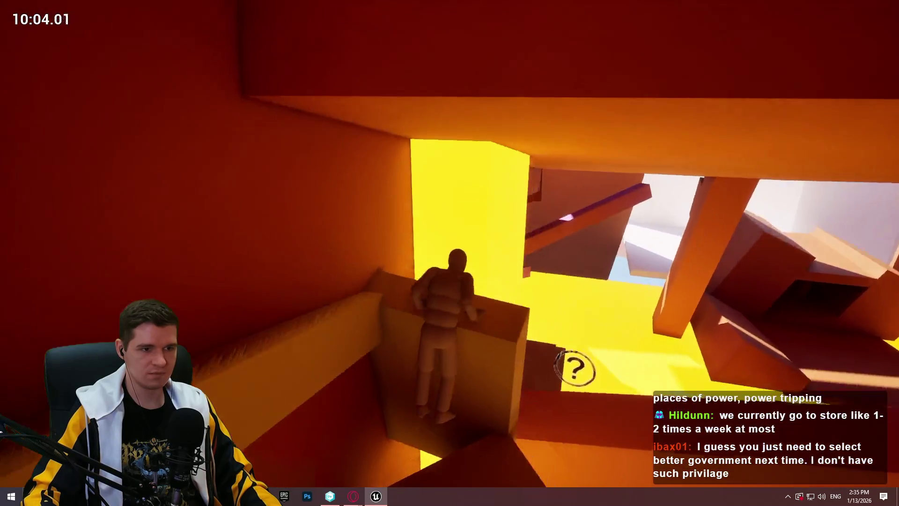
key("w")
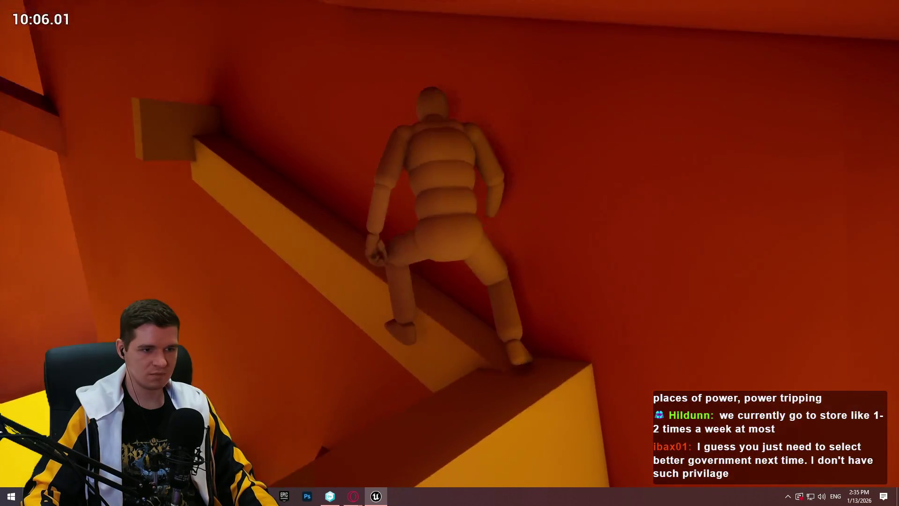
key("w")
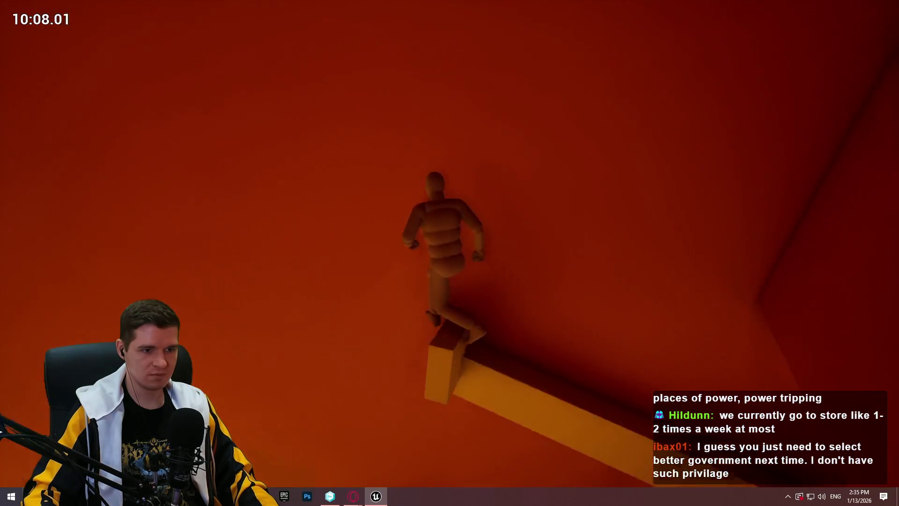
key("space")
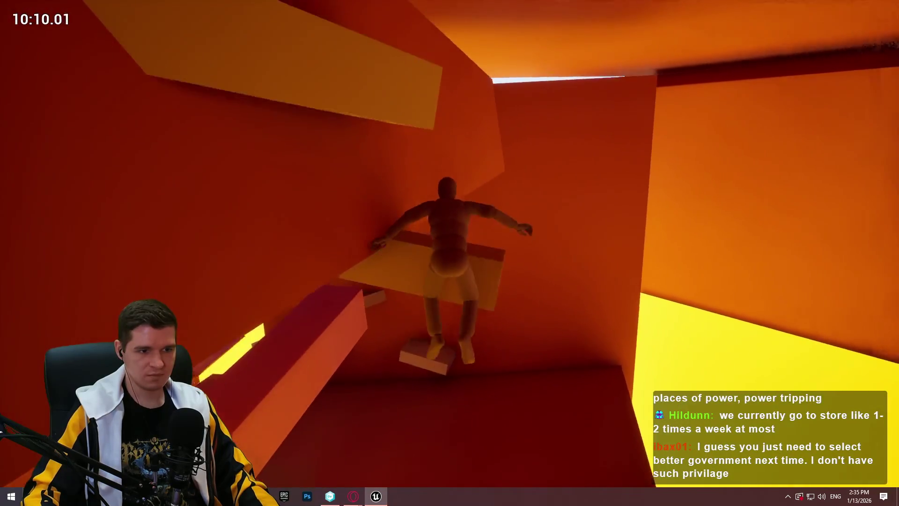
key("w")
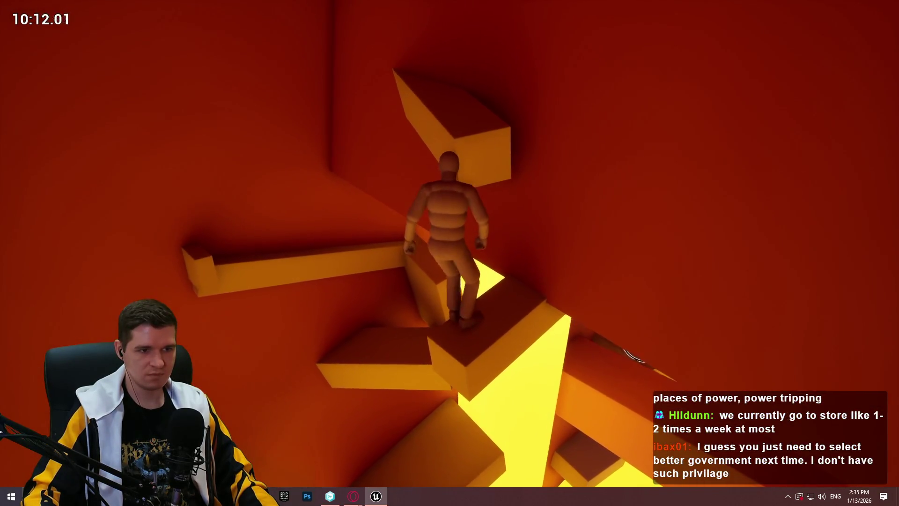
key("w")
key("w")
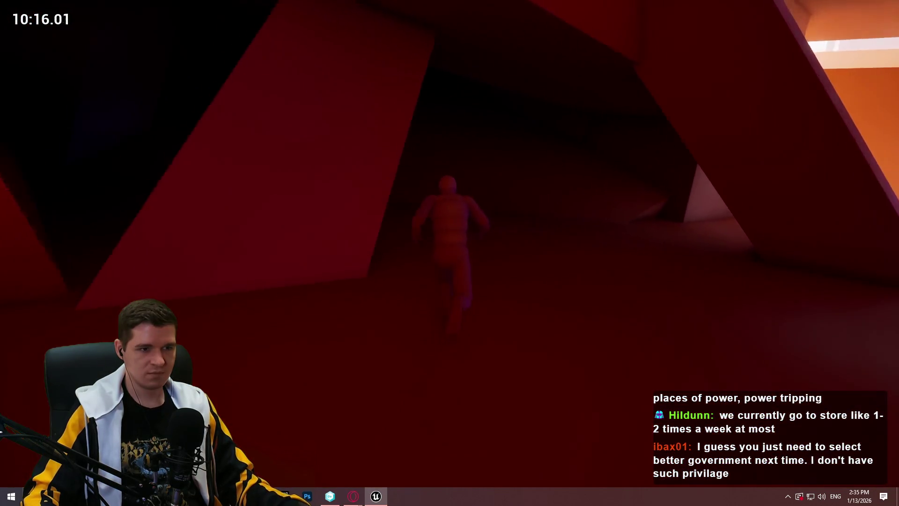
Run out of the dark red corridor, climb the lit wall and up the slope to the box platform.
key("w")
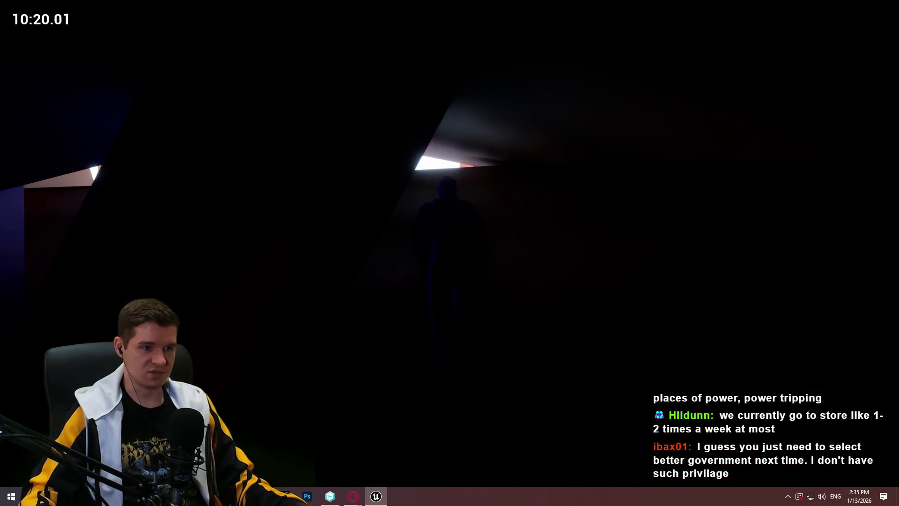
key("w")
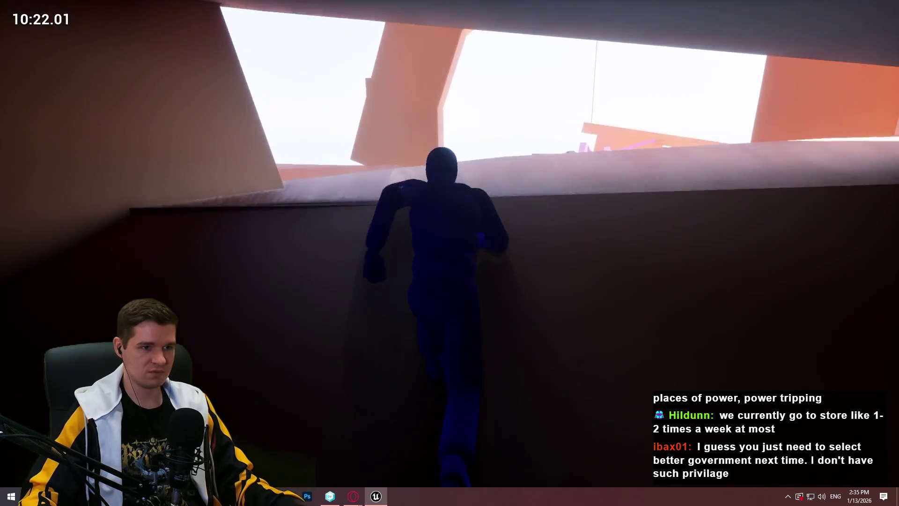
key("w")
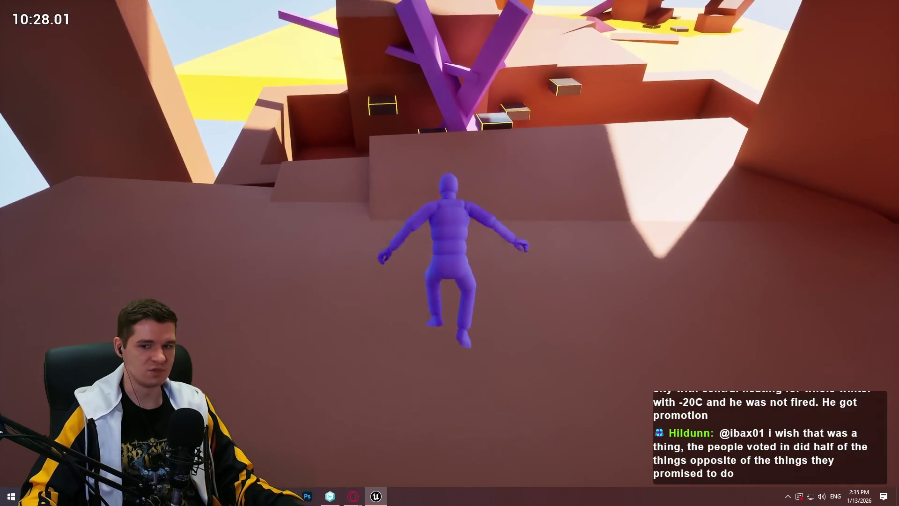
key("w")
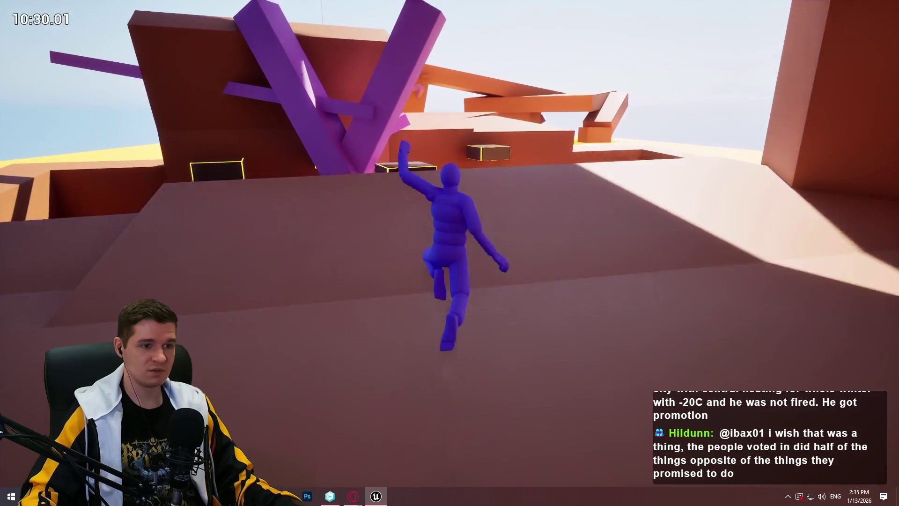
key("w")
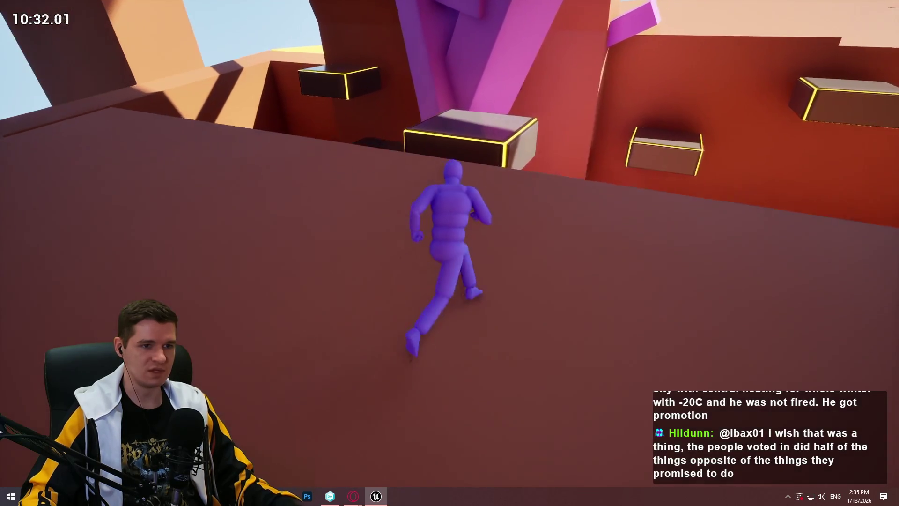
key("w")
Leap up the higher boxes via the green and black blocks and pull up onto the slope.
key("space")
key("space")
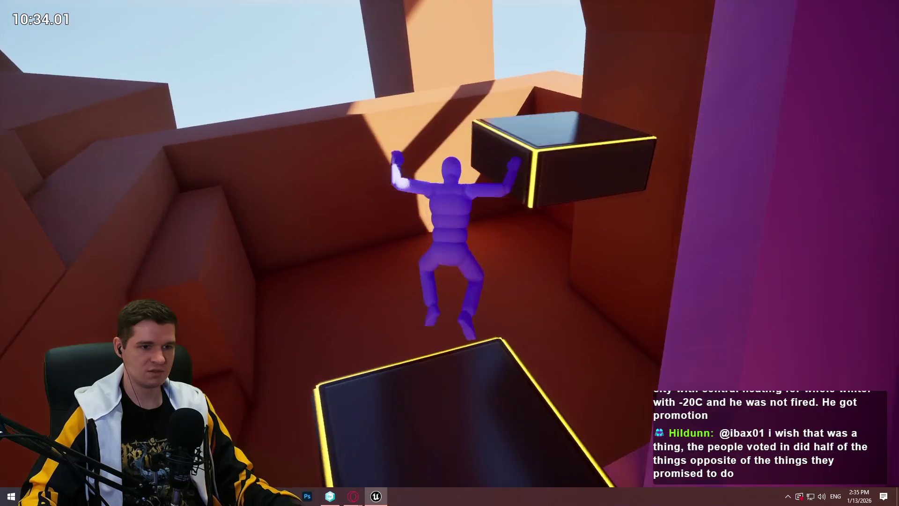
key("space")
key("space")
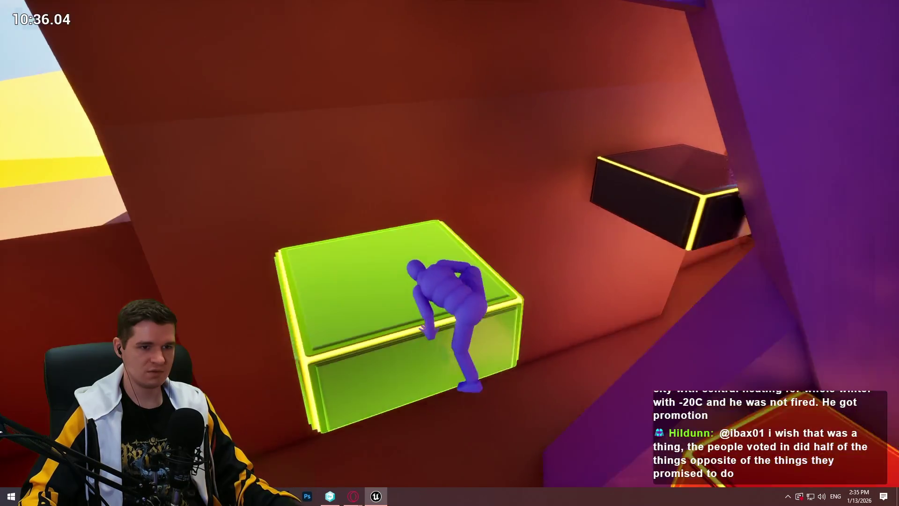
key("w")
key("space")
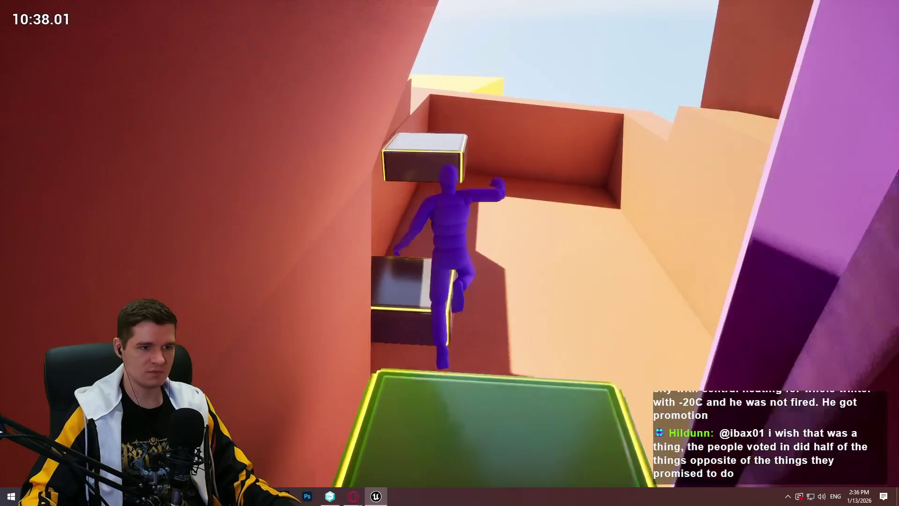
key("space")
key("space")
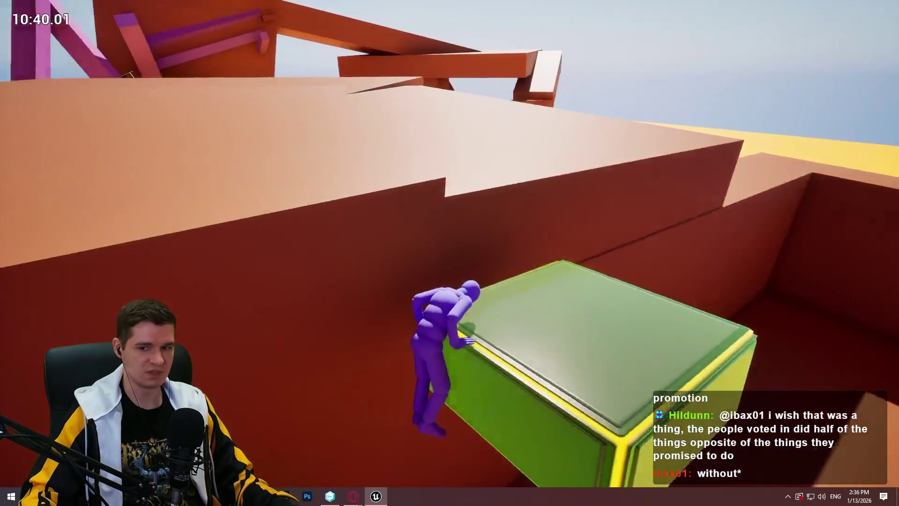
key("space")
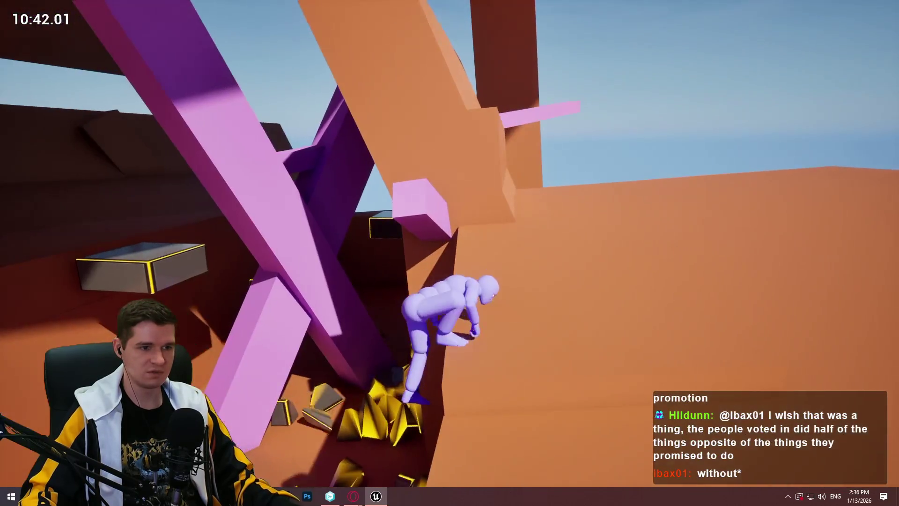
key("space")
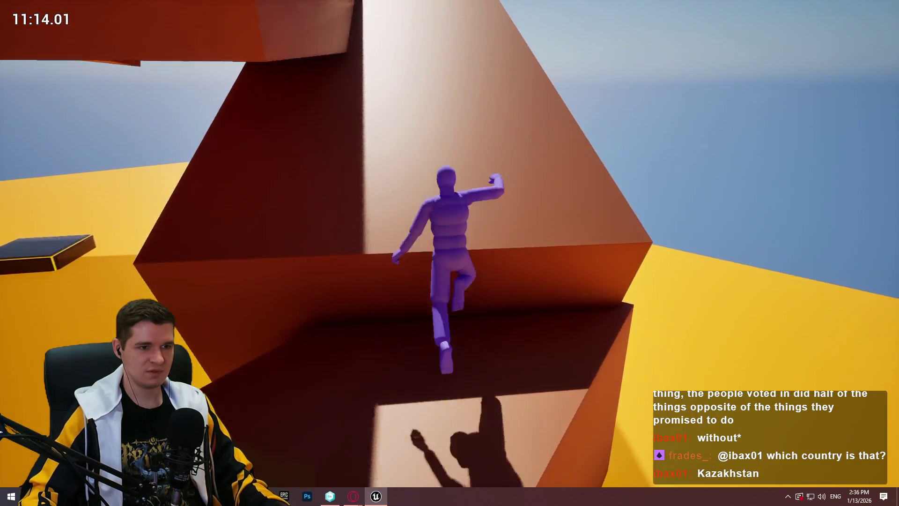
Run up the ramp over the pink and brown blocks to the white floor, then end the playtest.
key("w")
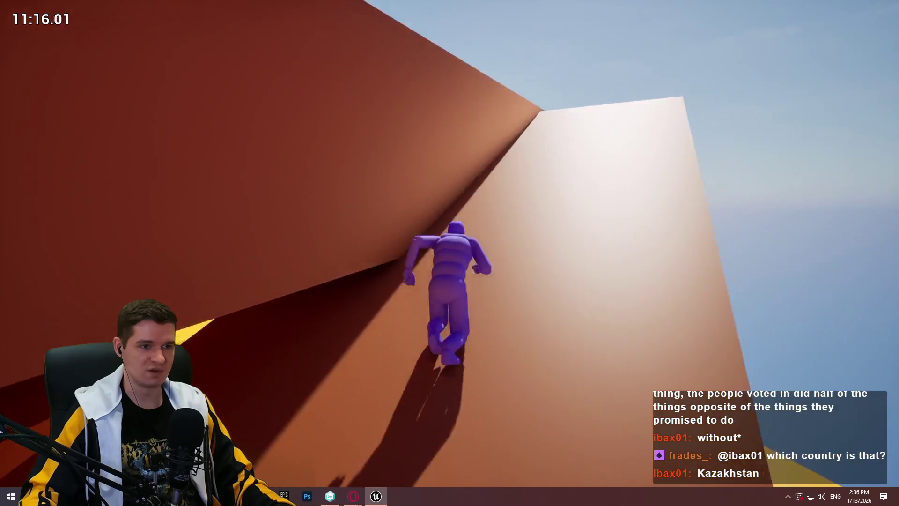
key("w")
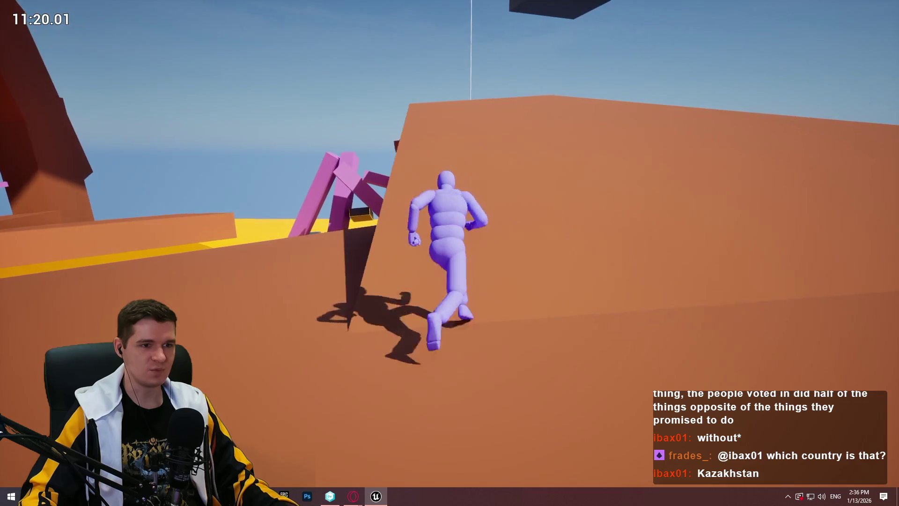
key("w")
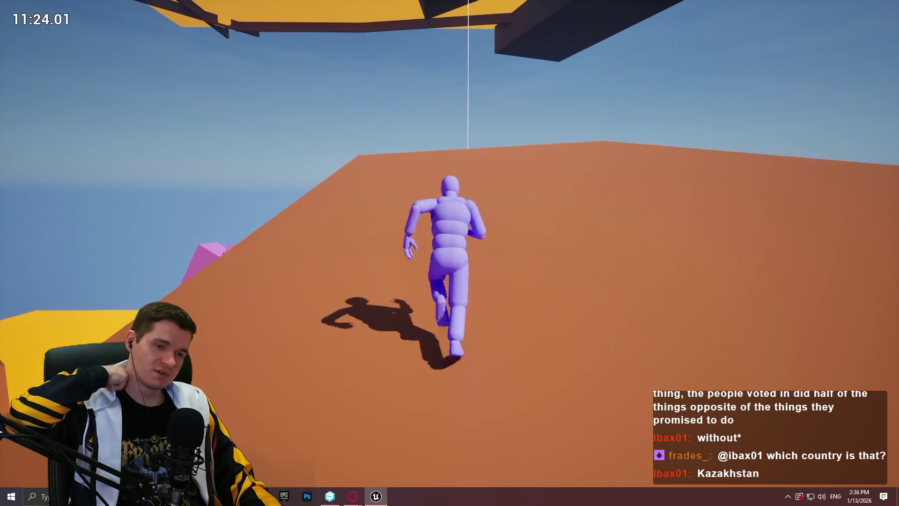
key("w")
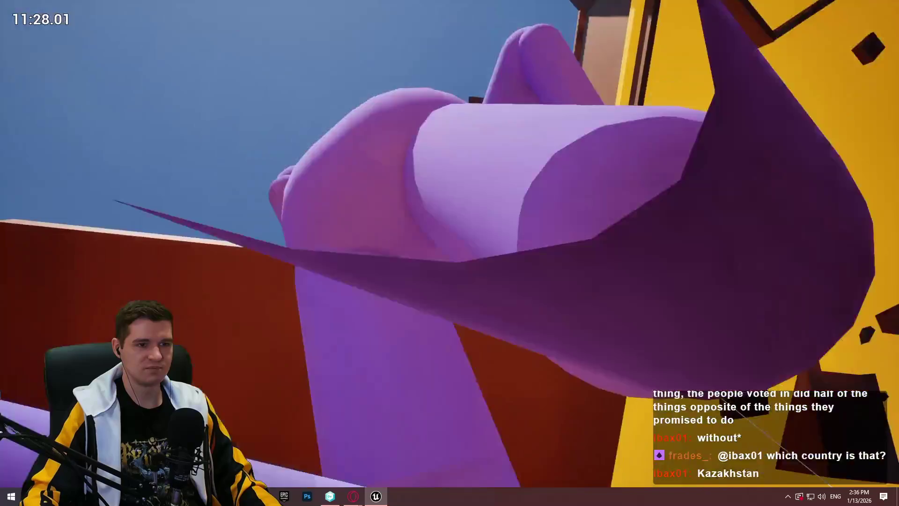
key("w")
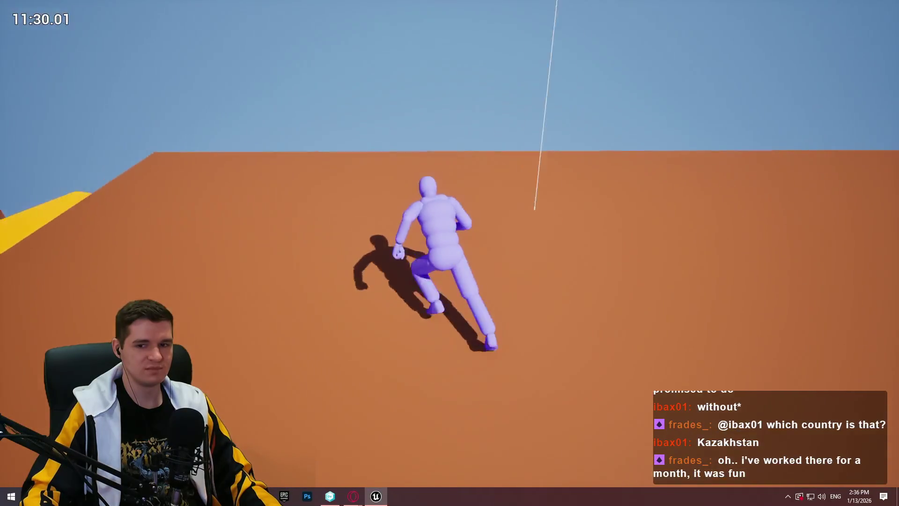
key("w")
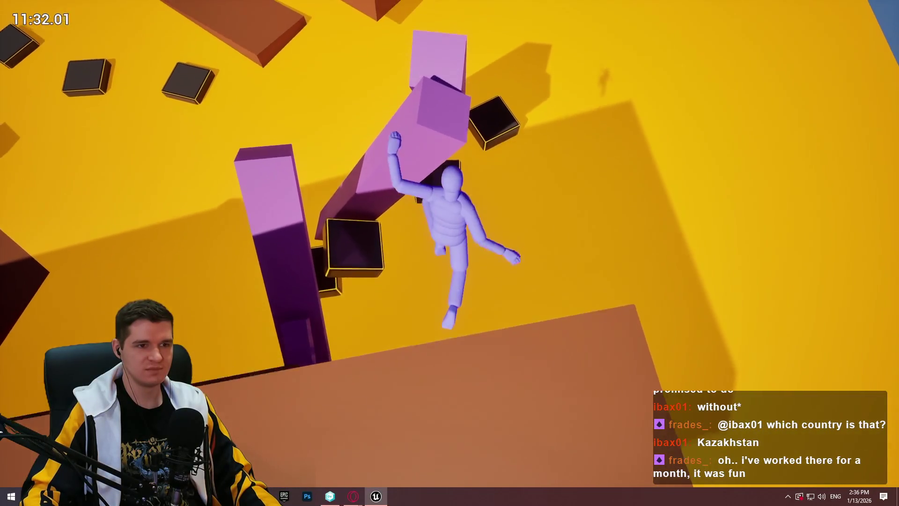
key("w")
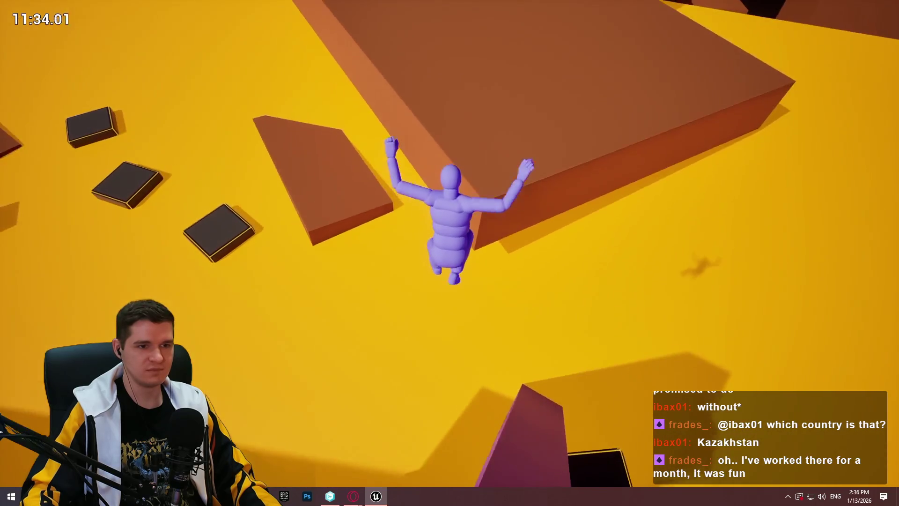
key("w")
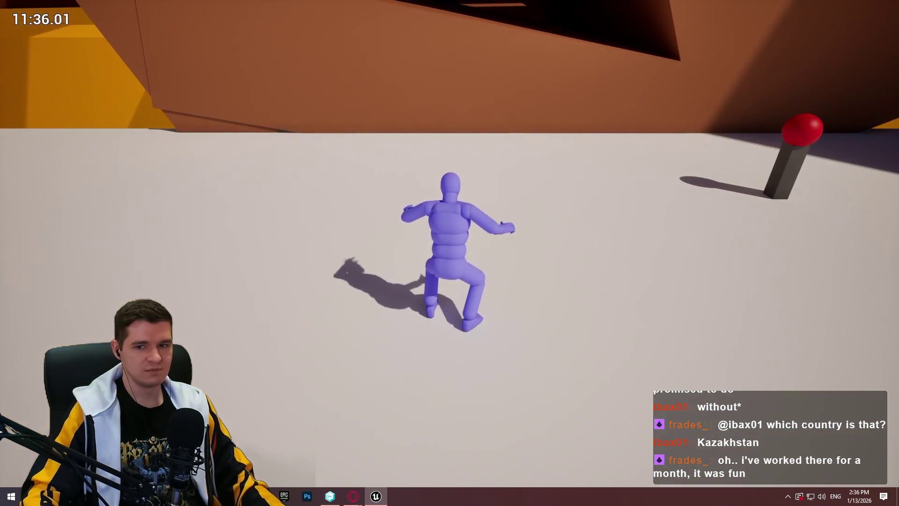
key("Escape")
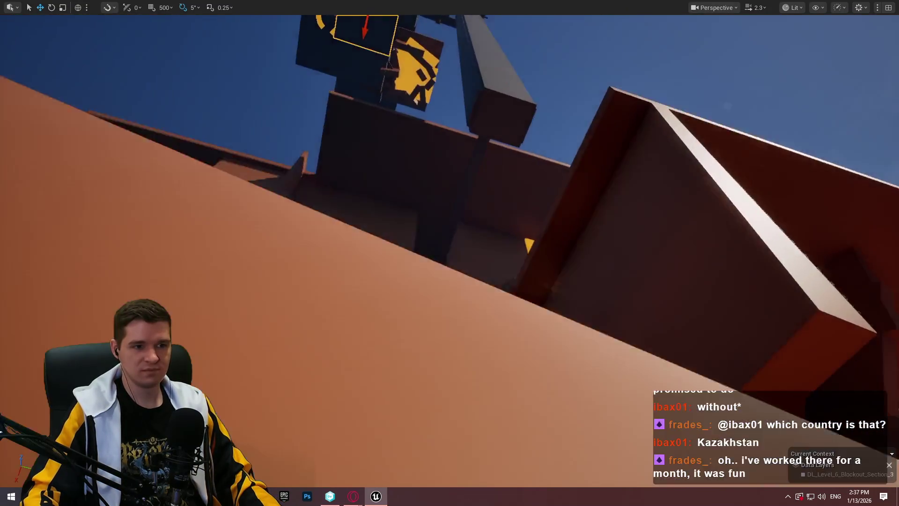
Fly the viewport camera through the orange column structure and along the yellow track to the pillars.
scroll(450, 253, "up", 5)
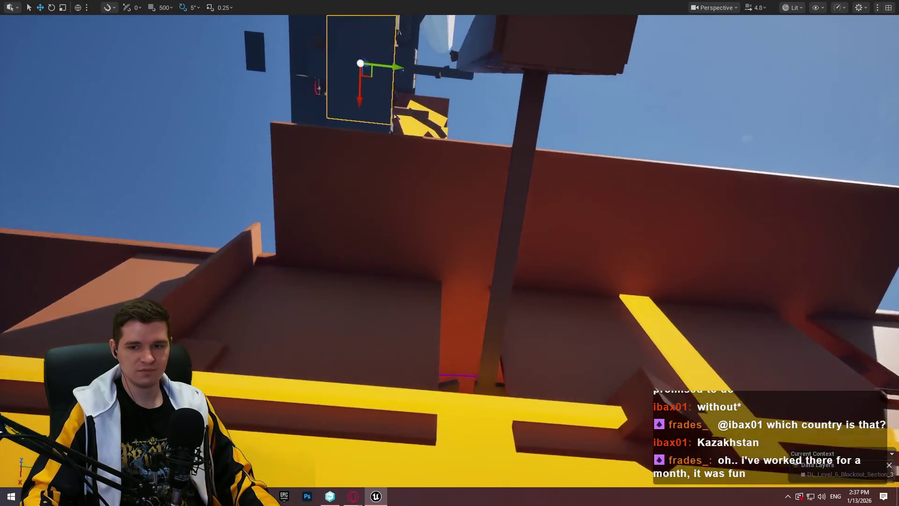
key("w")
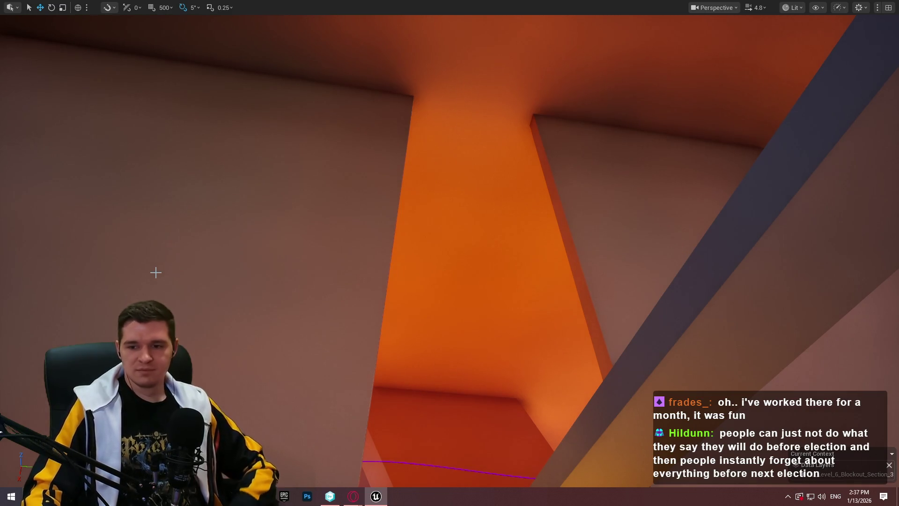
key("s")
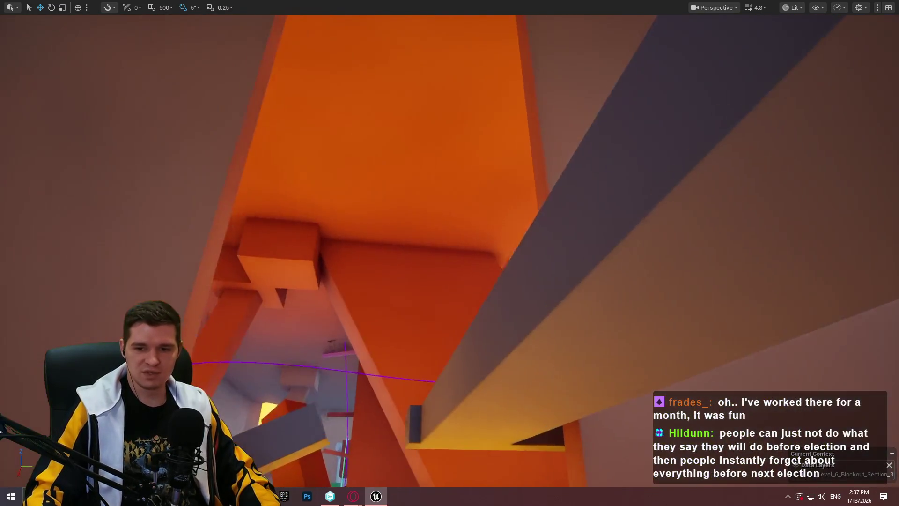
key("s")
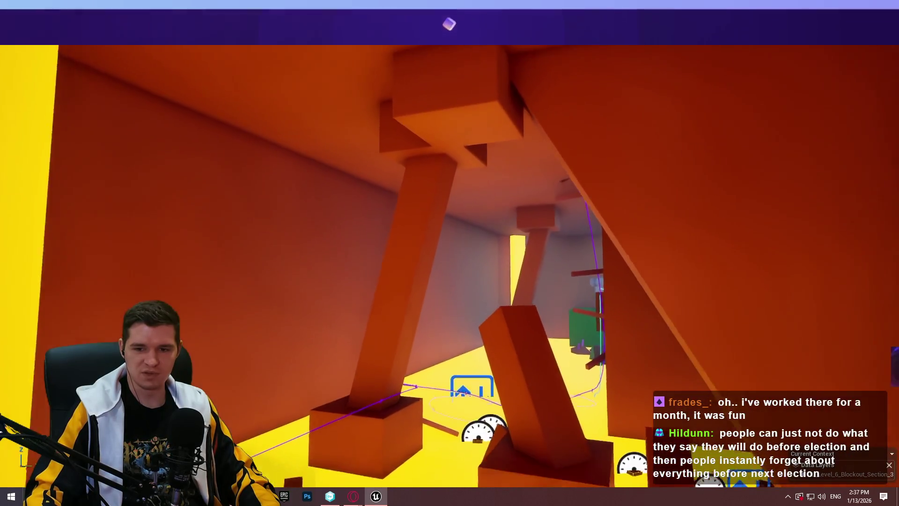
key("w")
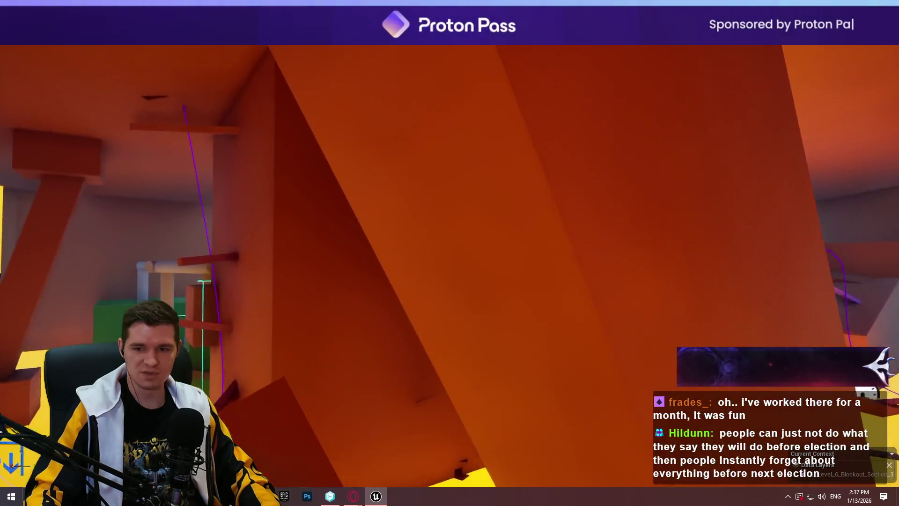
key("s")
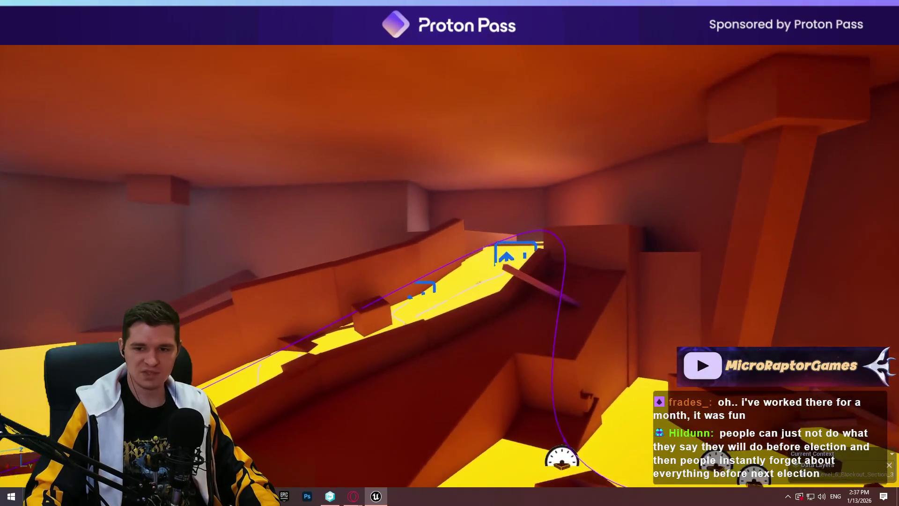
key("w")
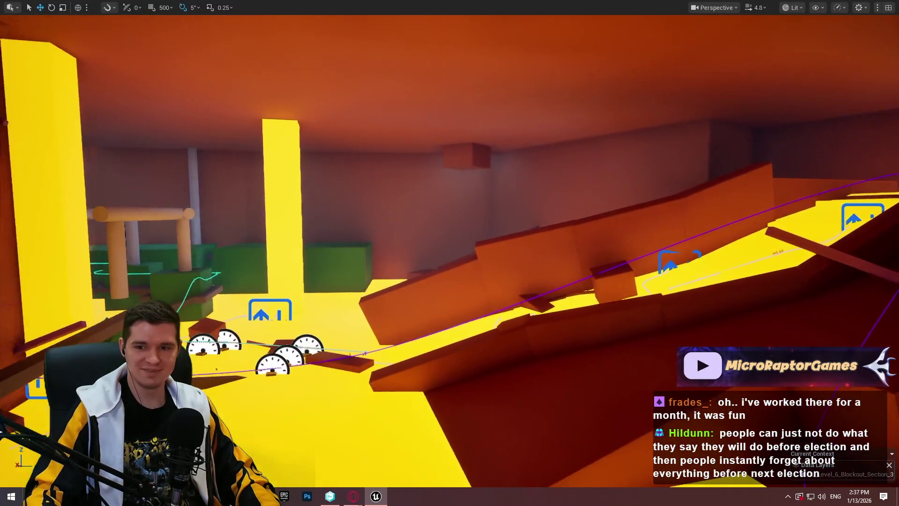
Fly past the orange fan wall and green block to the purple beams and dark boxes.
key("a")
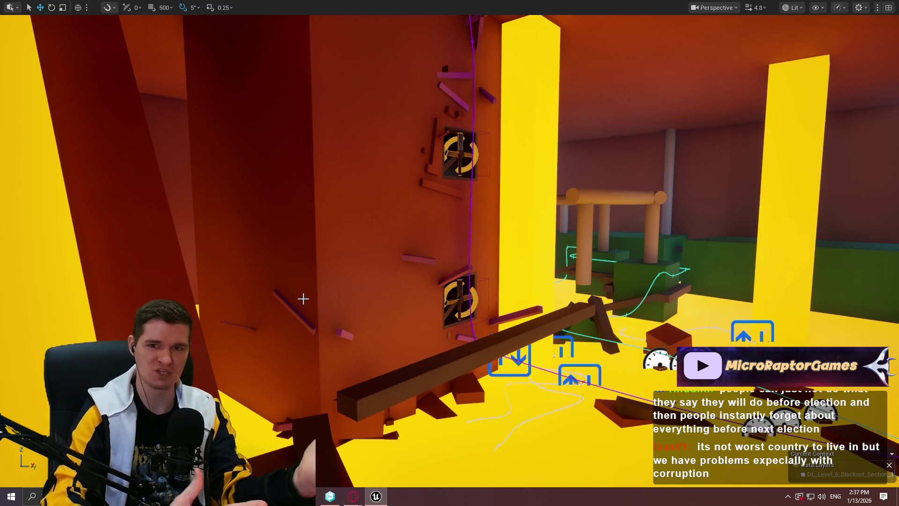
key("w")
key("s")
key("s")
key("w")
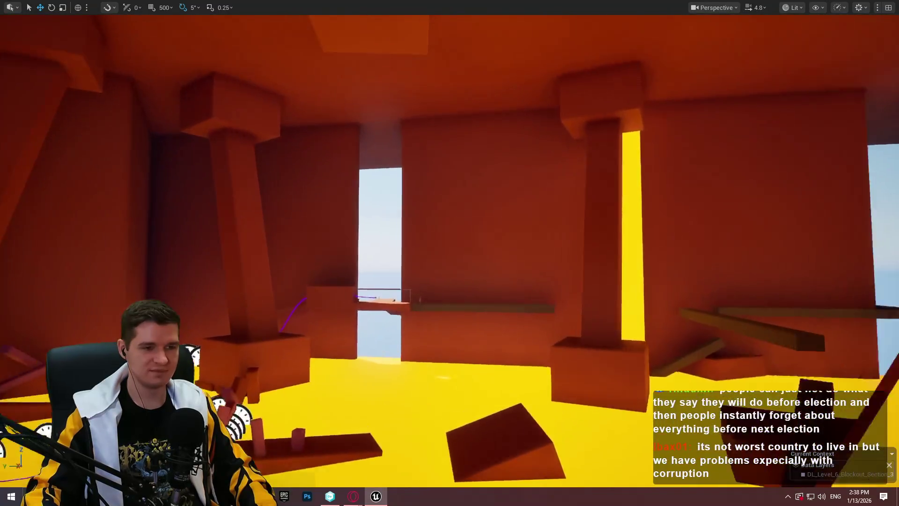
scroll(449, 253, "up", 2)
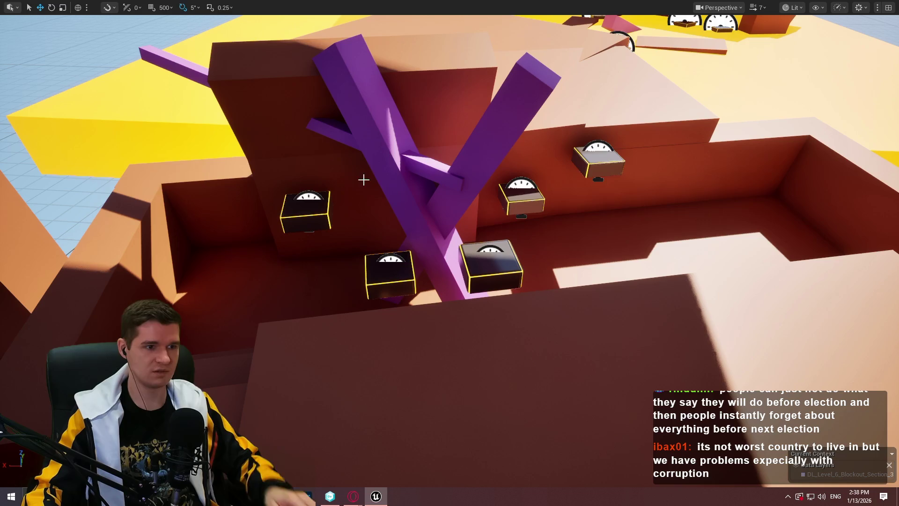
Shift the selected dark wall panel aside, then hide it.
mouse_move(367, 183)
left_mouse_down()
mouse_move(423, 222)
mouse_move(638, 251)
mouse_move(630, 239)
mouse_move(608, 262)
mouse_move(595, 258)
mouse_move(603, 235)
mouse_move(639, 235)
left_mouse_up()
scroll(629, 238, "down", 10)
scroll(633, 238, "up", 8)
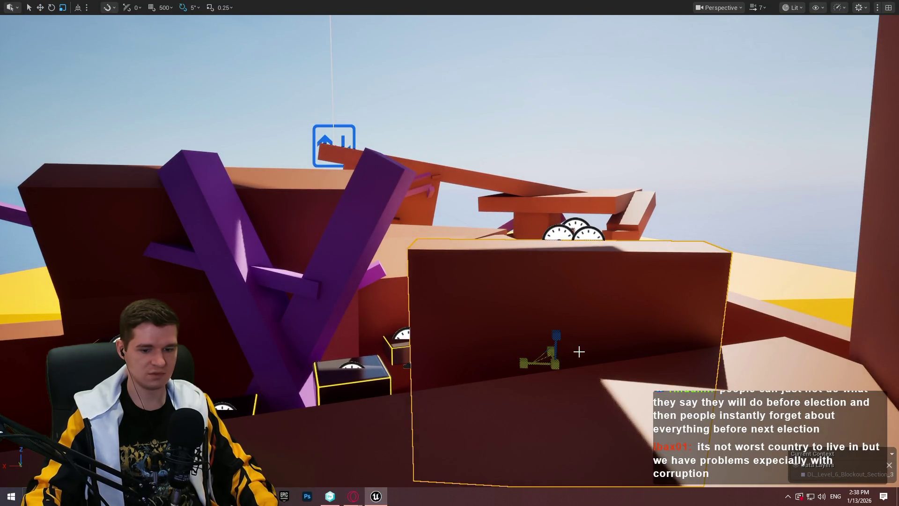
key("Delete")
Orbit below the yellow platform and leave fullscreen to restore the panels with Data Layers.
mouse_move(628, 327)
left_mouse_down()
mouse_move(627, 356)
mouse_move(609, 337)
mouse_move(608, 375)
left_mouse_up()
mouse_move(652, 334)
left_mouse_down()
mouse_move(637, 305)
mouse_move(655, 328)
mouse_move(652, 356)
left_mouse_up()
scroll(652, 333, "up", 2)
key("F11")
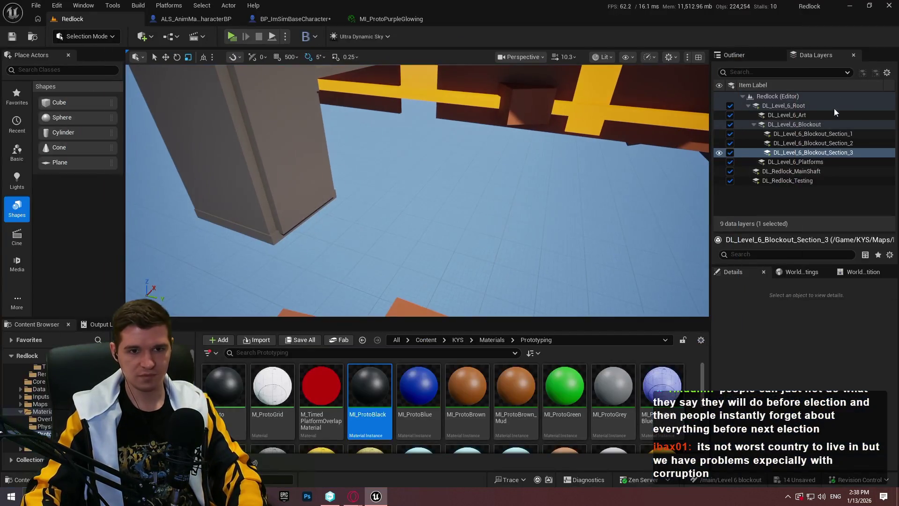
Make DL_Level_6_Blockout_Section_1 the current data layer.
right_click(814, 136)
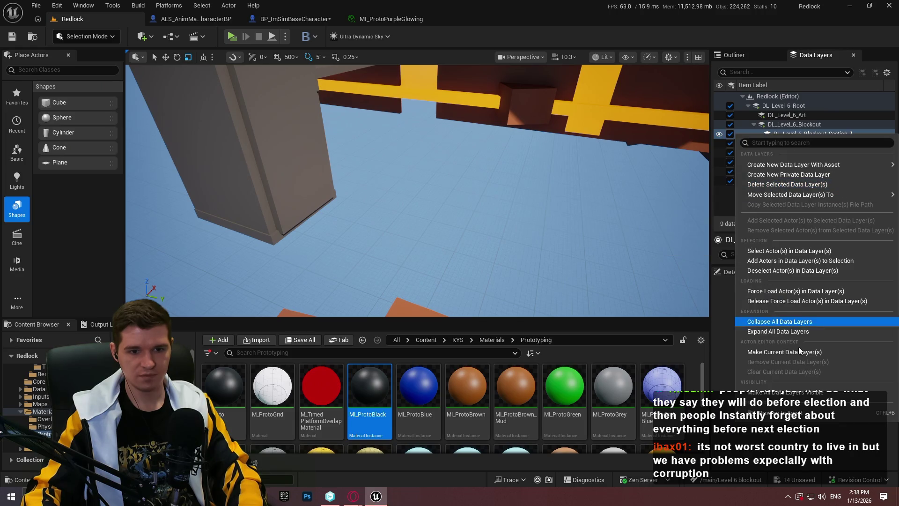
left_click(797, 358)
left_click_drag(418, 116, 483, 136)
Return the viewport to fullscreen and fly toward the tall wall by the purple structure.
key("F11")
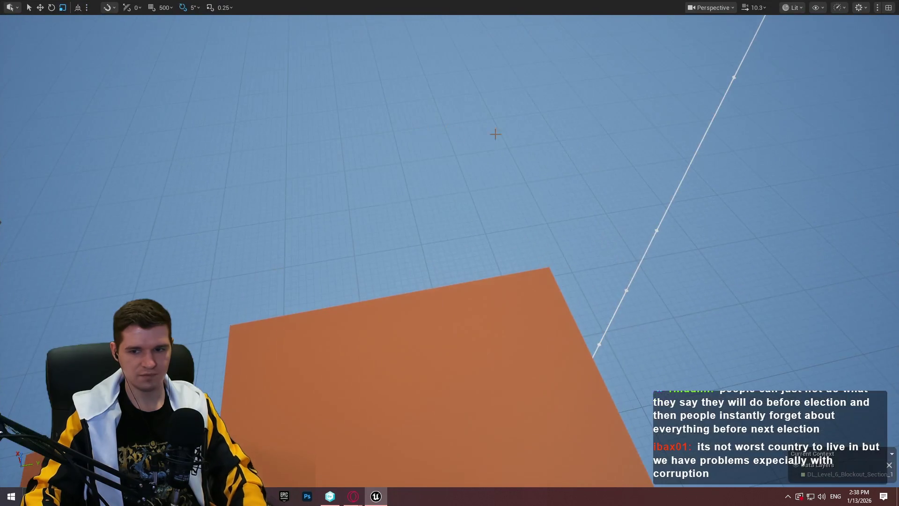
mouse_move(449, 253)
left_mouse_down()
mouse_move(449, 178)
mouse_move(449, 328)
left_mouse_up()
left_click_drag(740, 183, 740, 154)
key("w")
mouse_move(768, 250)
left_mouse_down()
mouse_move(612, 231)
mouse_move(682, 171)
mouse_move(686, 141)
left_mouse_up()
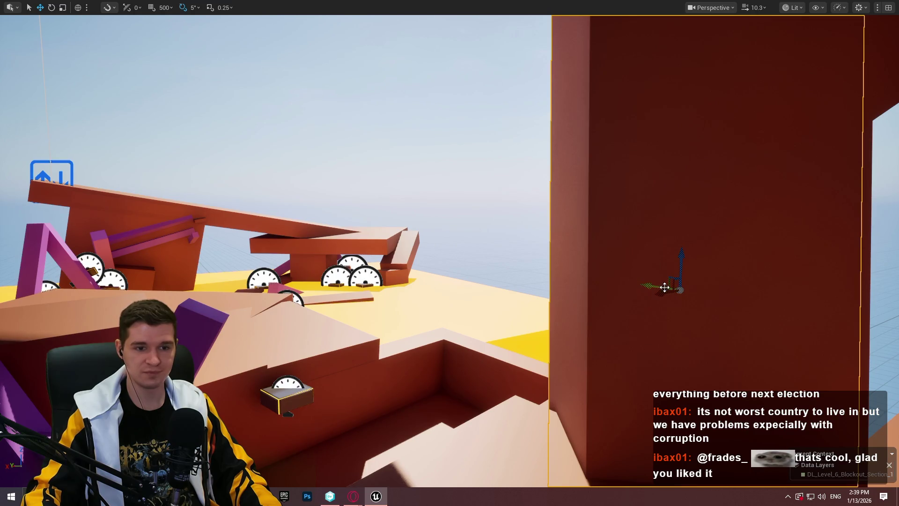
Shift the tall wall left and rotate it to -50 degrees.
mouse_move(666, 290)
left_mouse_down()
mouse_move(569, 305)
mouse_move(482, 287)
mouse_move(418, 297)
mouse_move(418, 356)
mouse_move(469, 374)
mouse_move(576, 154)
mouse_move(538, 161)
mouse_move(457, 136)
mouse_move(422, 141)
mouse_move(604, 175)
mouse_move(626, 170)
mouse_move(515, 140)
mouse_move(620, 149)
left_mouse_up()
key("e")
left_click_drag(564, 84, 560, 61)
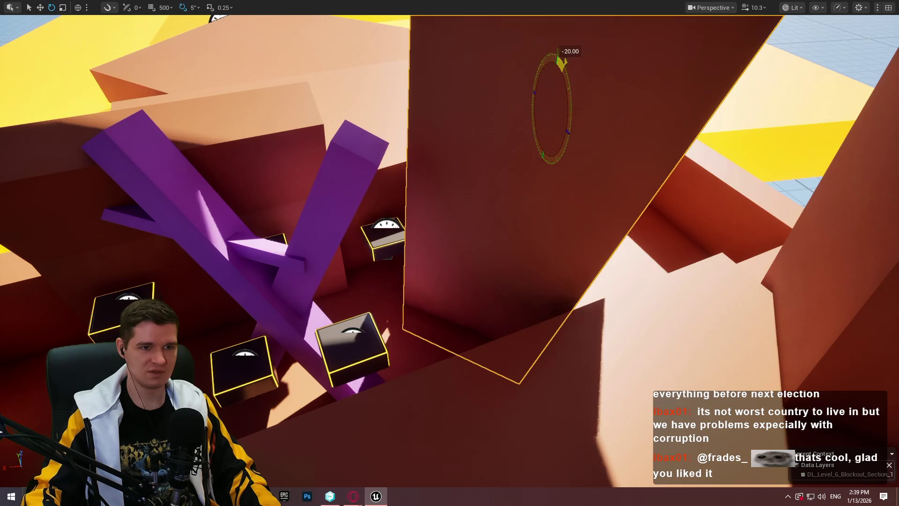
left_click_drag(495, 114, 525, 133)
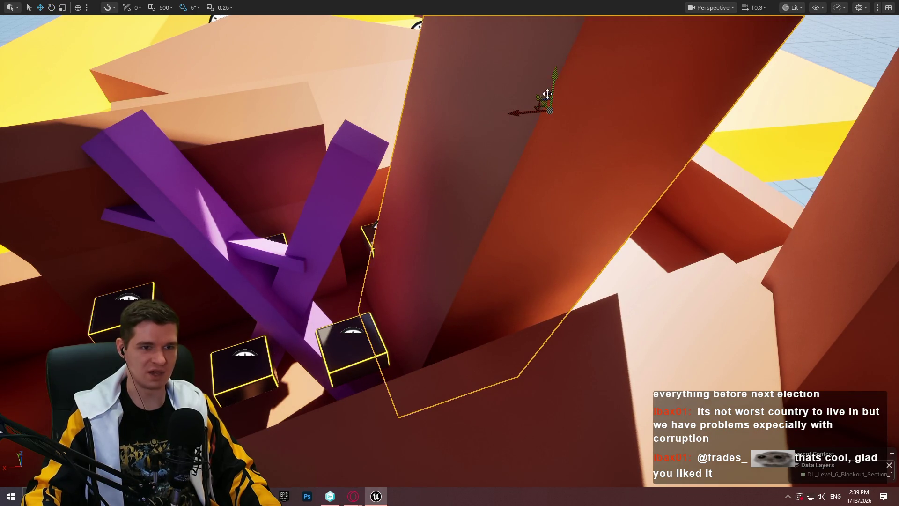
mouse_move(534, 106)
left_mouse_down()
mouse_move(562, 91)
mouse_move(563, 120)
mouse_move(580, 90)
mouse_move(565, 124)
mouse_move(457, 162)
left_mouse_up()
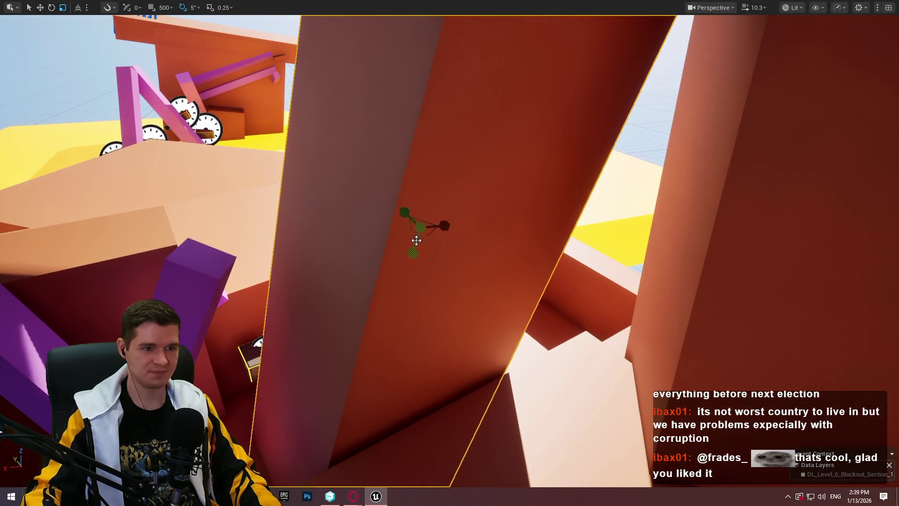
Scale the slab thinner along one axis and lower it into the corridor.
mouse_move(444, 226)
left_mouse_down()
mouse_move(424, 241)
mouse_move(419, 222)
mouse_move(404, 234)
left_mouse_up()
mouse_move(416, 200)
left_mouse_down()
mouse_move(413, 327)
mouse_move(311, 340)
mouse_move(311, 372)
mouse_move(310, 364)
left_mouse_up()
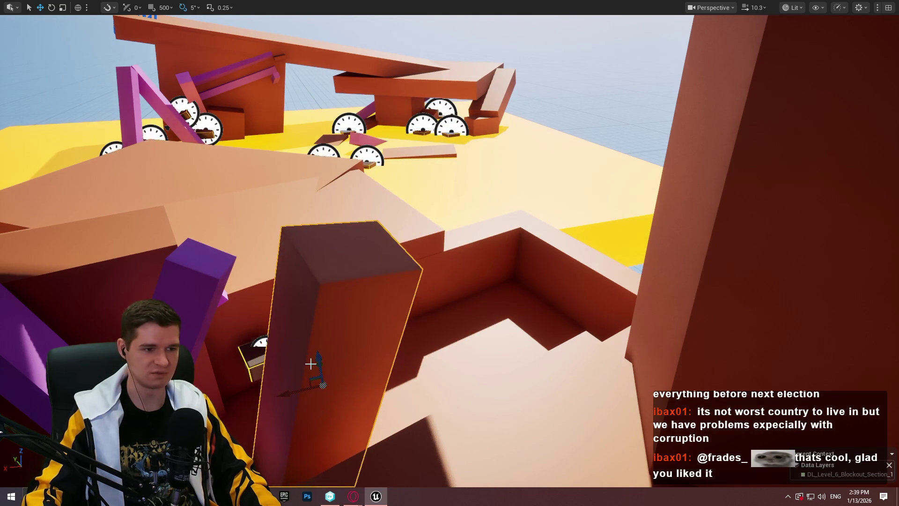
scroll(351, 377, "down", 2)
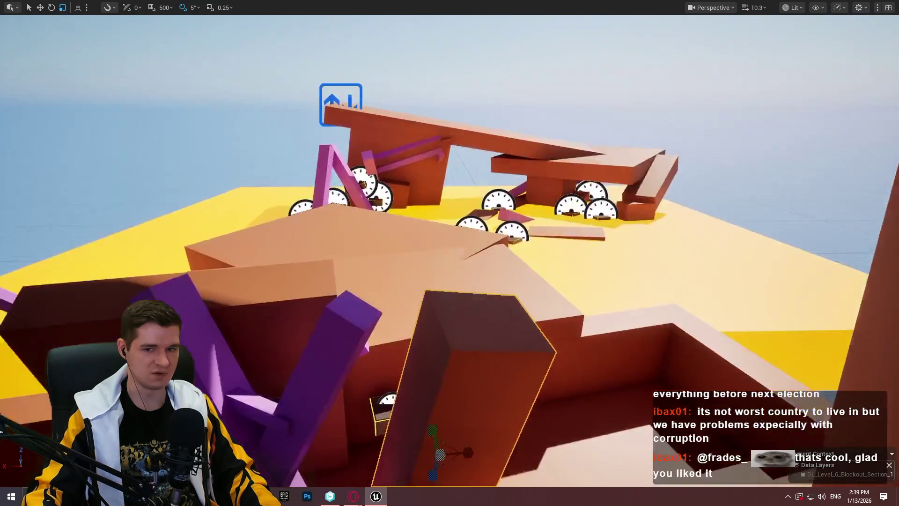
Frame the dark slab, slide it right, then nudge it down and left.
key("f")
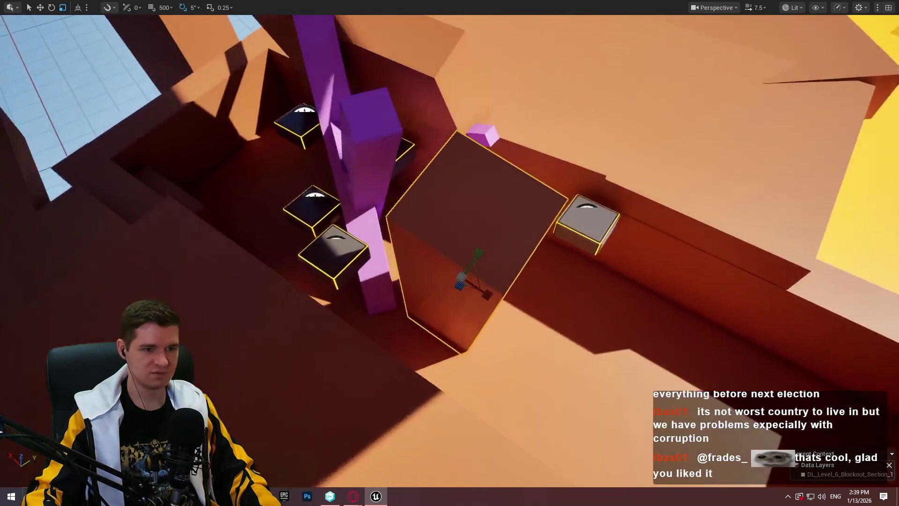
mouse_move(478, 267)
left_mouse_down()
mouse_move(449, 253)
mouse_move(525, 289)
mouse_move(450, 269)
mouse_move(452, 276)
left_mouse_up()
key("e")
key("w")
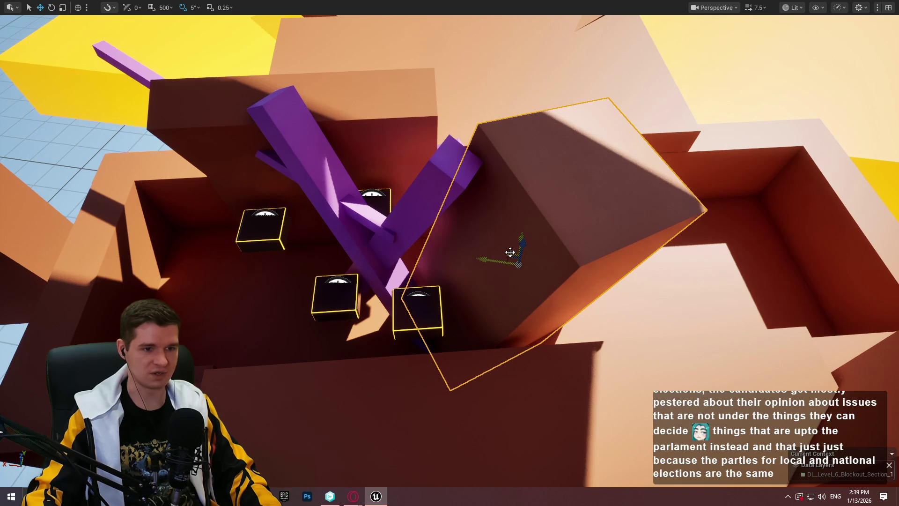
mouse_move(511, 252)
left_mouse_down()
mouse_move(552, 267)
mouse_move(568, 259)
mouse_move(566, 243)
left_mouse_up()
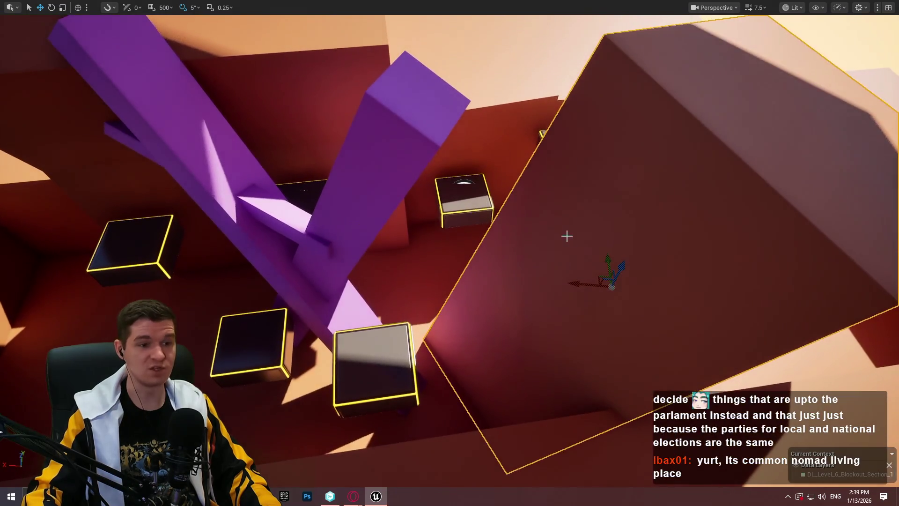
left_click_drag(620, 266, 609, 273)
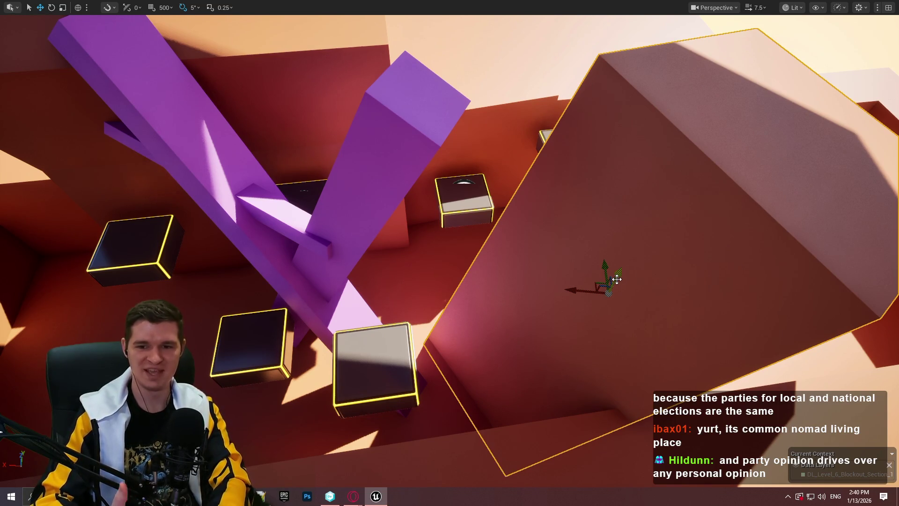
Move the slab along its vertical axis and rotate it to a new angle.
mouse_move(558, 279)
left_mouse_down()
mouse_move(560, 220)
mouse_move(550, 213)
left_mouse_up()
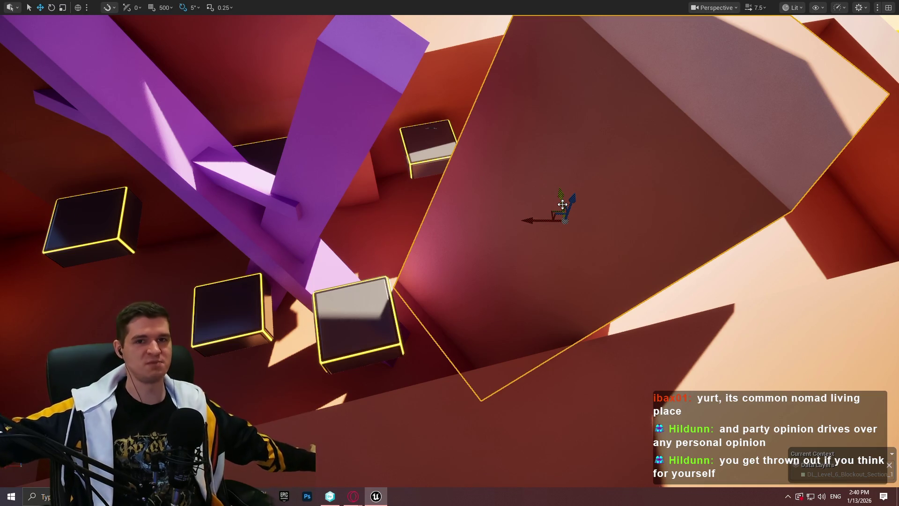
left_click_drag(562, 204, 566, 213)
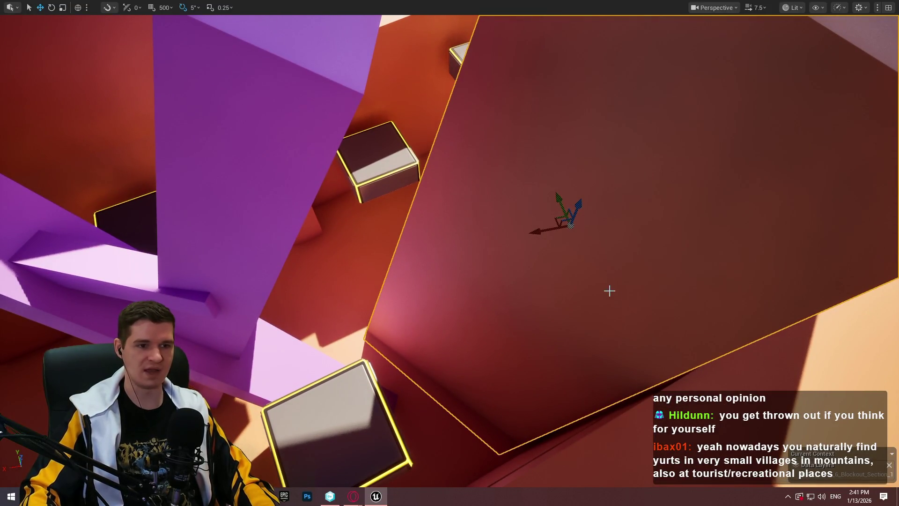
mouse_move(556, 217)
left_mouse_down()
mouse_move(538, 215)
mouse_move(544, 220)
left_mouse_up()
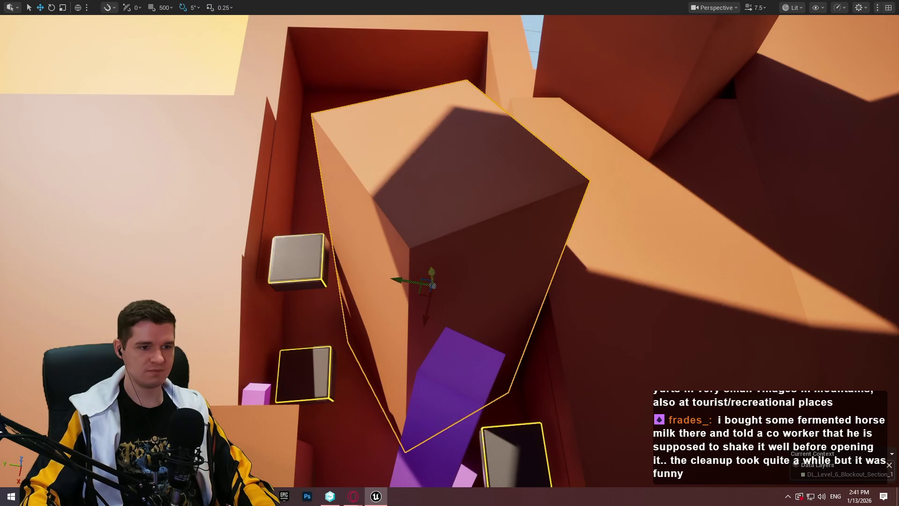
left_click_drag(429, 273, 427, 138)
mouse_move(430, 202)
left_mouse_down()
mouse_move(469, 140)
mouse_move(370, 154)
mouse_move(357, 218)
left_mouse_up()
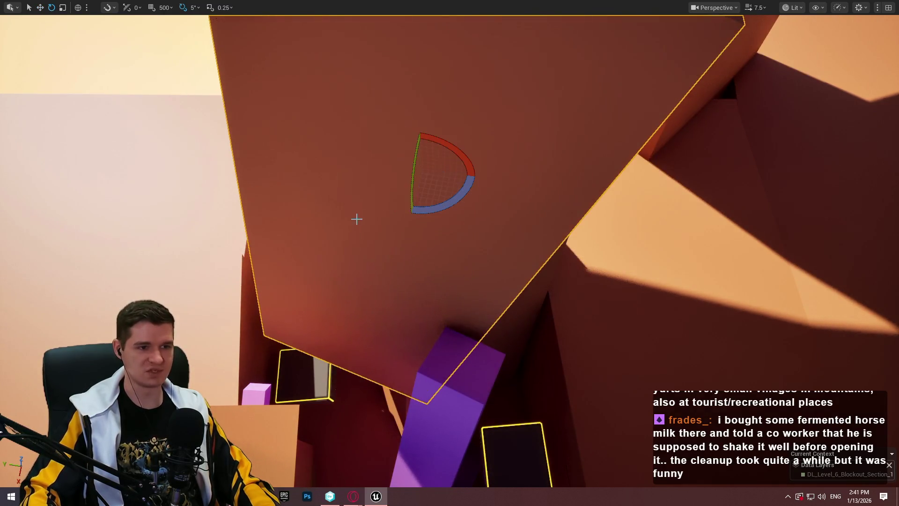
mouse_move(408, 153)
left_mouse_down()
mouse_move(408, 227)
mouse_move(407, 201)
left_mouse_up()
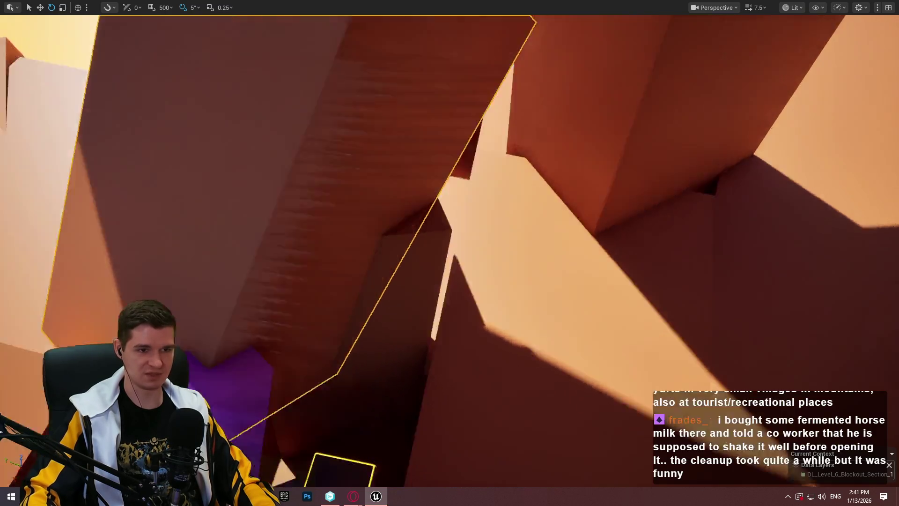
scroll(364, 160, "down", 5)
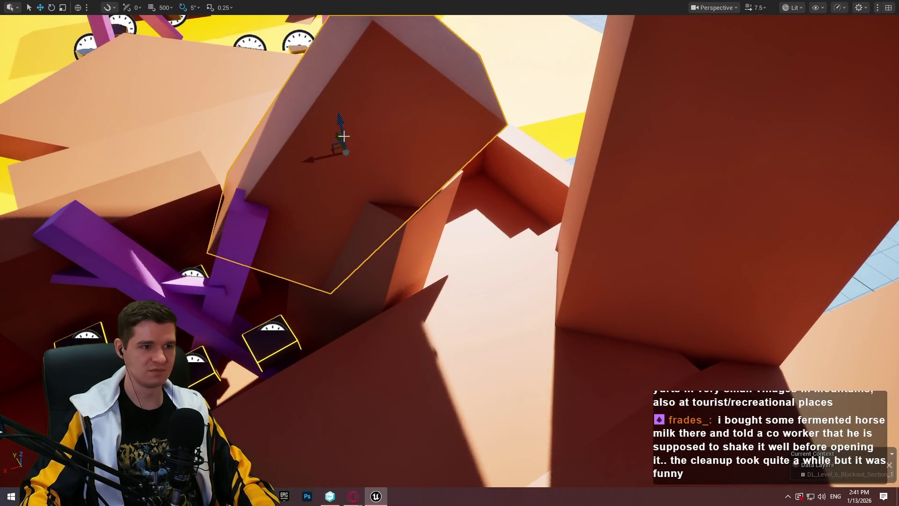
Shrink the slab and reposition it at a 10-degree tilt against the tall orange column.
mouse_move(344, 154)
left_mouse_down()
mouse_move(344, 164)
mouse_move(437, 169)
mouse_move(457, 150)
left_mouse_up()
scroll(458, 152, "down", 3)
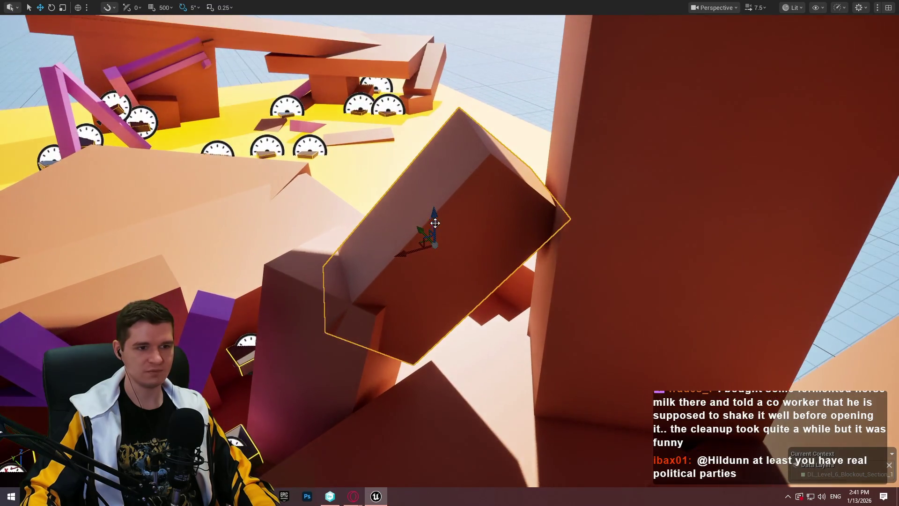
mouse_move(410, 251)
left_mouse_down()
mouse_move(485, 226)
mouse_move(457, 235)
mouse_move(528, 235)
left_mouse_up()
left_click_drag(454, 239, 516, 250)
mouse_move(492, 223)
left_mouse_down()
mouse_move(528, 216)
mouse_move(499, 151)
mouse_move(500, 172)
mouse_move(552, 186)
mouse_move(553, 212)
left_mouse_up()
left_click_drag(468, 199, 468, 199)
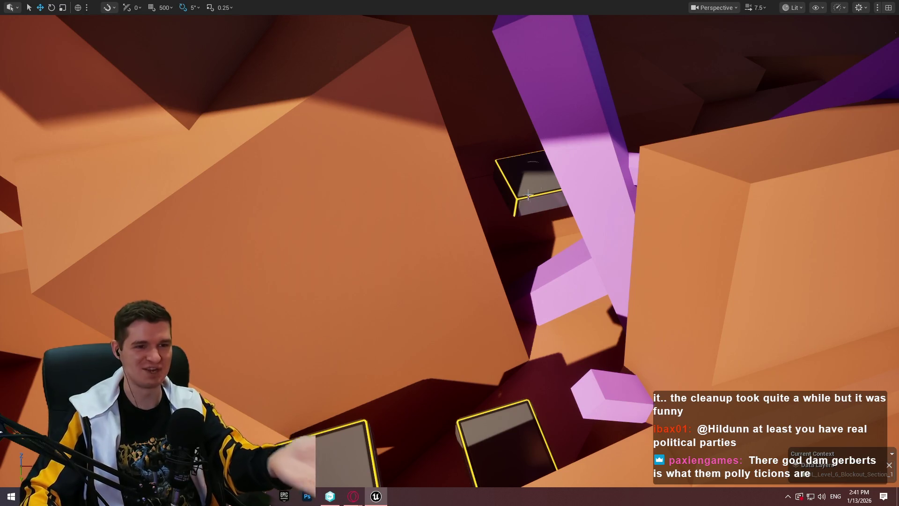
Select the purple pillar, move it left and down, and rotate it to lean diagonally.
left_click(594, 232)
key("f")
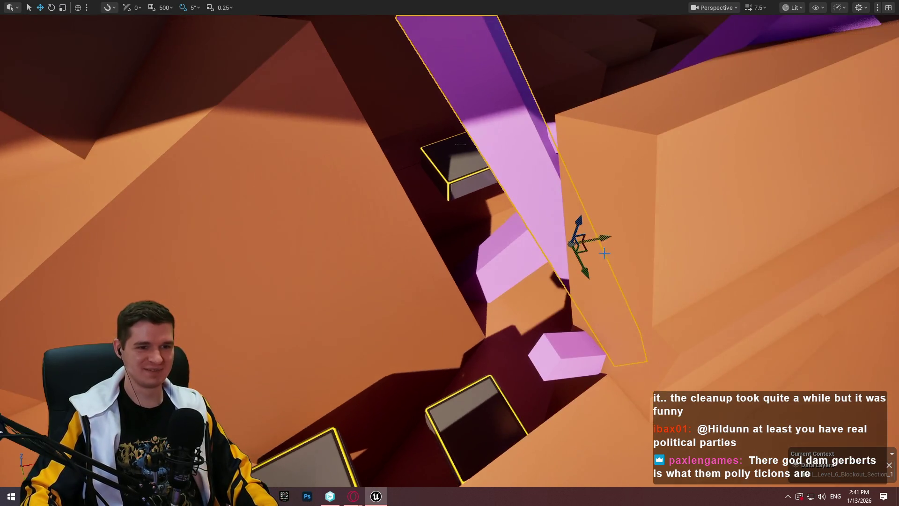
mouse_move(588, 256)
left_mouse_down()
mouse_move(545, 262)
mouse_move(528, 285)
left_mouse_up()
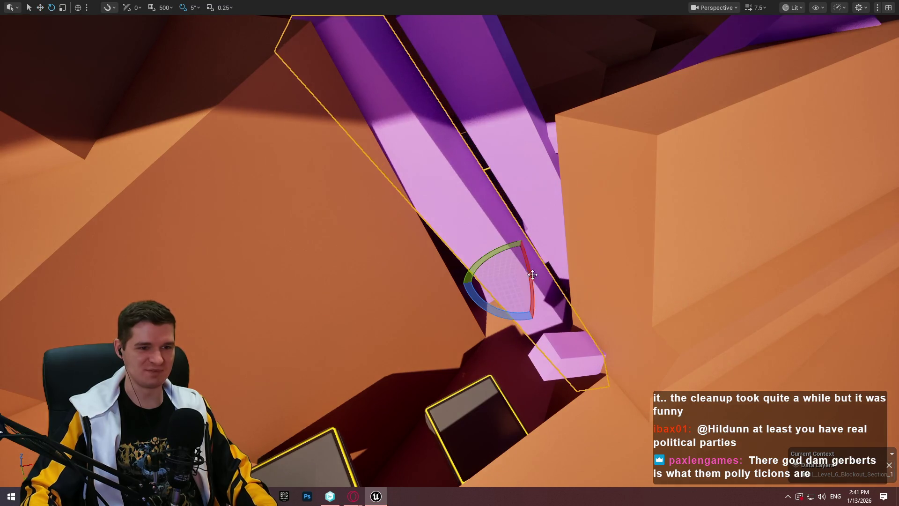
mouse_move(497, 253)
left_mouse_down()
mouse_move(497, 237)
mouse_move(521, 238)
left_mouse_up()
mouse_move(525, 281)
left_mouse_down()
mouse_move(501, 311)
mouse_move(427, 263)
mouse_move(456, 286)
left_mouse_up()
Fly closer to the purple pillars and shift the selected pillar down and right.
left_click_drag(466, 246, 466, 245)
left_click_drag(532, 159, 532, 159)
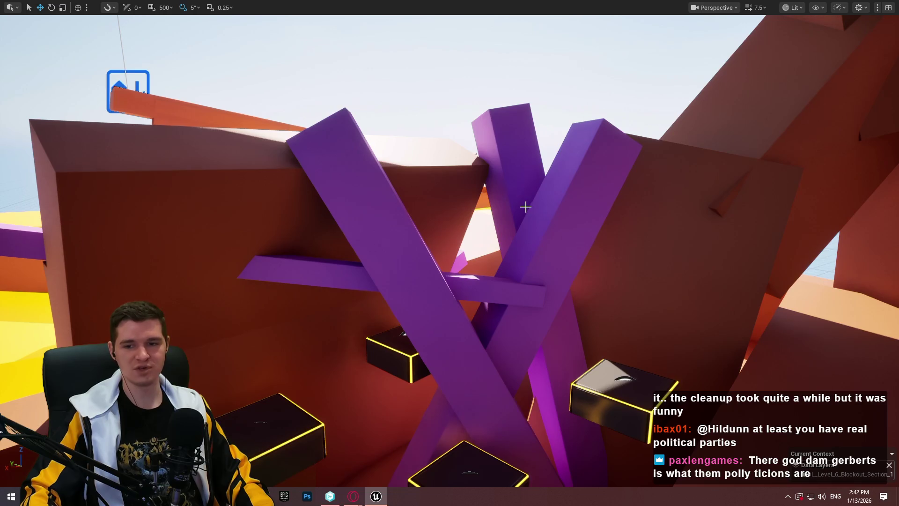
left_click_drag(523, 193, 545, 187)
left_click_drag(378, 89, 378, 89)
key("r")
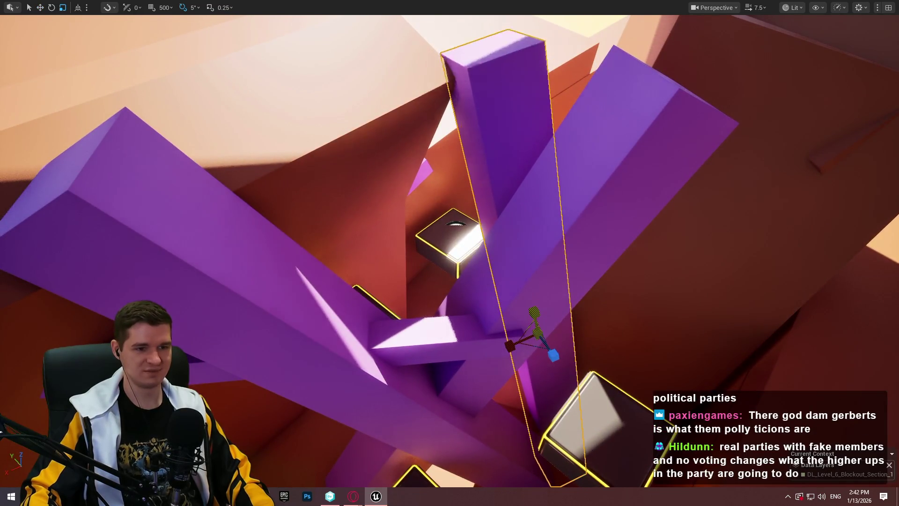
left_click_drag(529, 311, 557, 390)
Tilt the purple slab slightly above the clock boxes so its top face angles into view.
scroll(557, 390, "down", 2)
left_click_drag(575, 274, 575, 275)
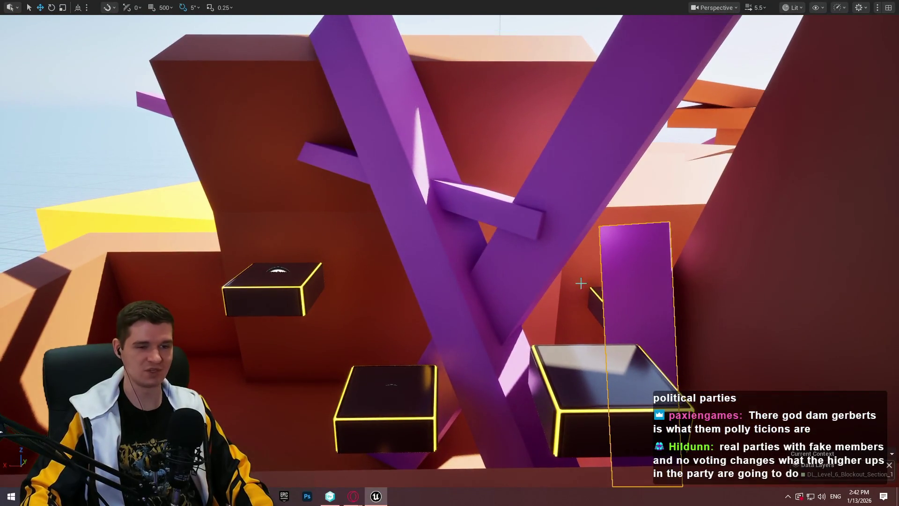
left_click_drag(657, 257, 689, 241)
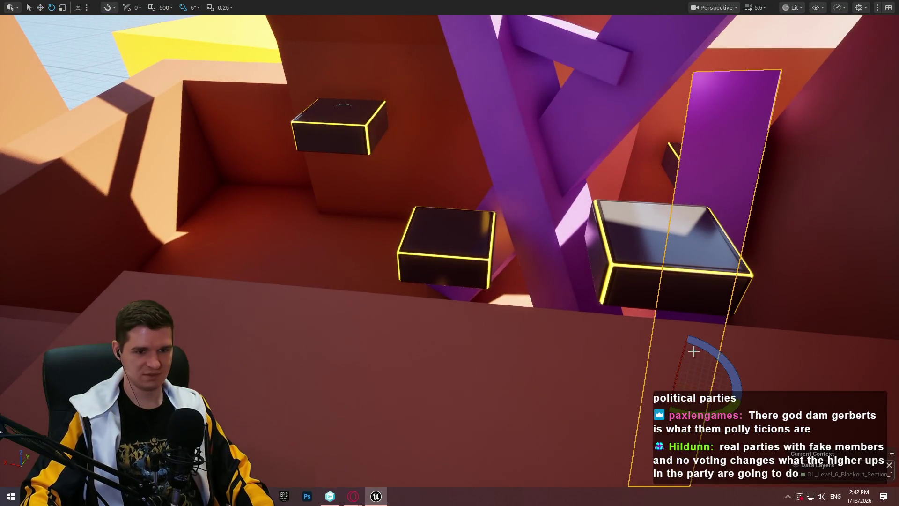
mouse_move(683, 360)
left_mouse_down()
mouse_move(684, 284)
mouse_move(673, 260)
mouse_move(656, 304)
mouse_move(693, 360)
left_mouse_up()
right_click(695, 362)
Playtest with Alt+P, running the mannequin to the boxes and jumping off.
key("Escape")
key("alt+p")
key("w")
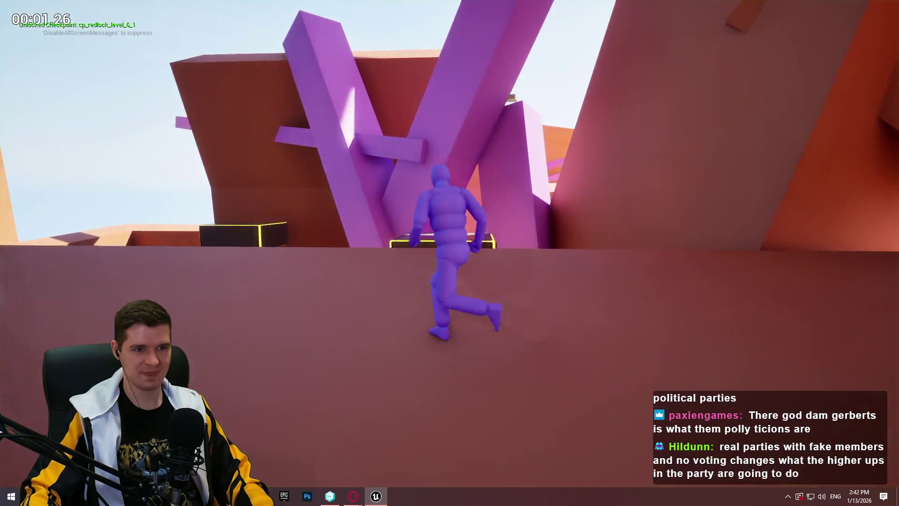
key("space")
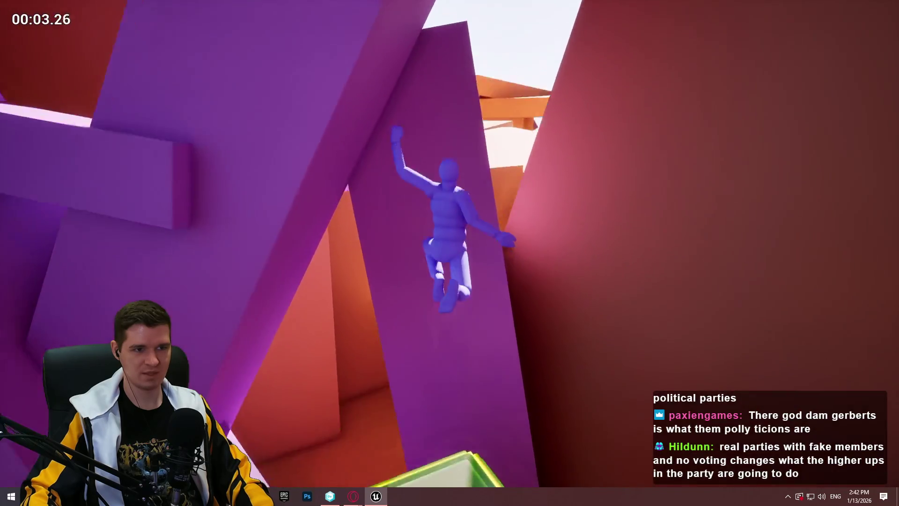
key("Escape")
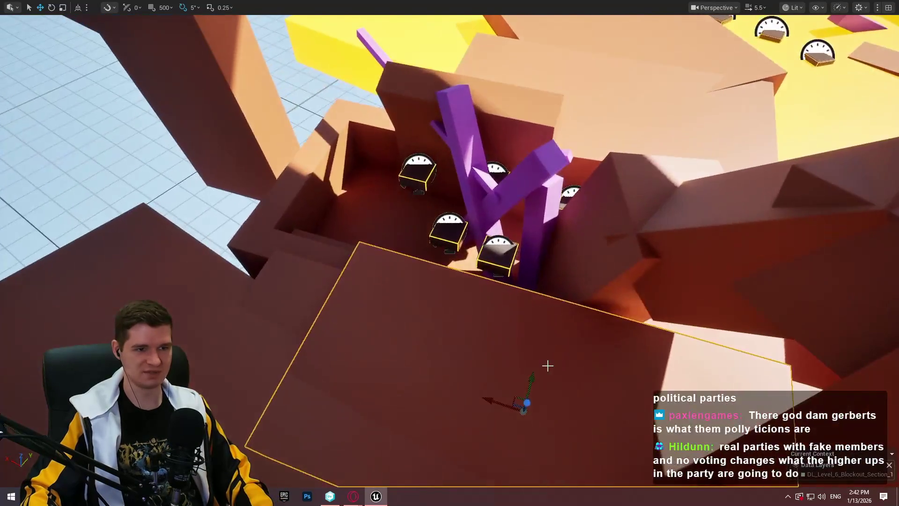
Play from the floor slab, jumping from the dark box onto the purple beam and off.
right_click(524, 385)
left_click(571, 358)
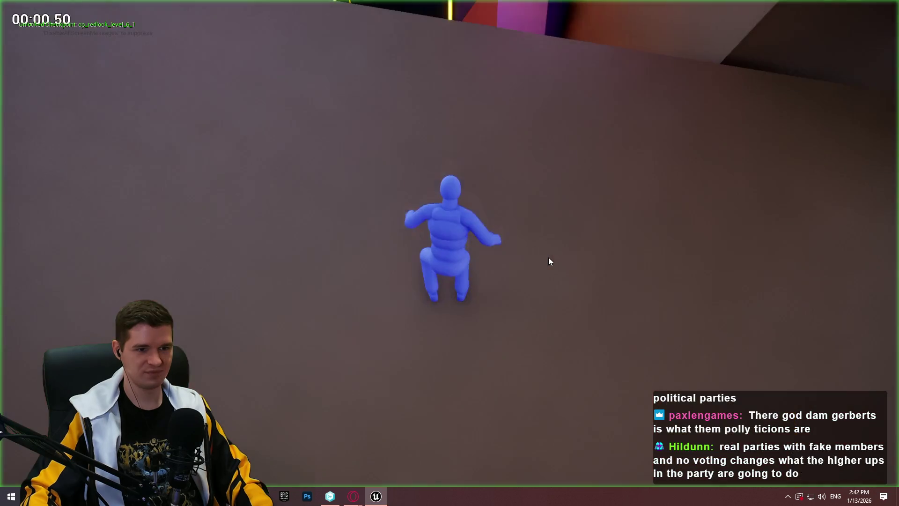
key("w")
key("space")
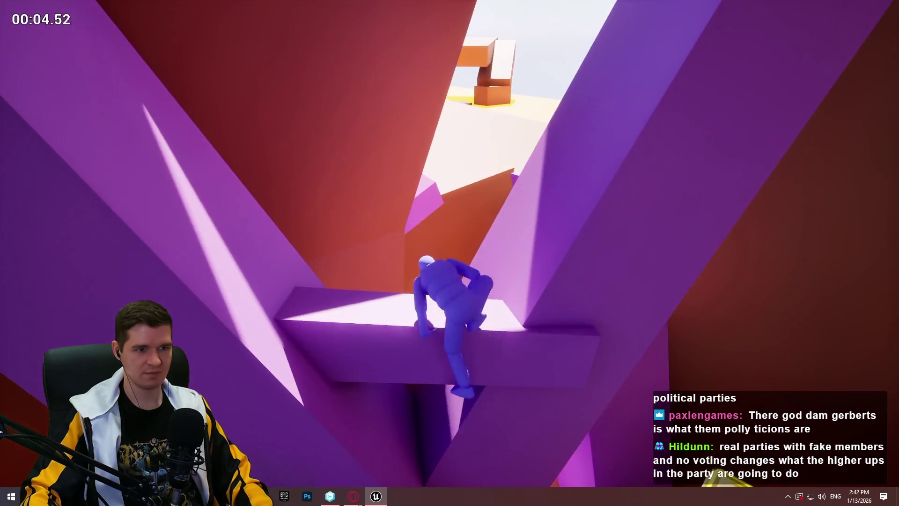
key("space")
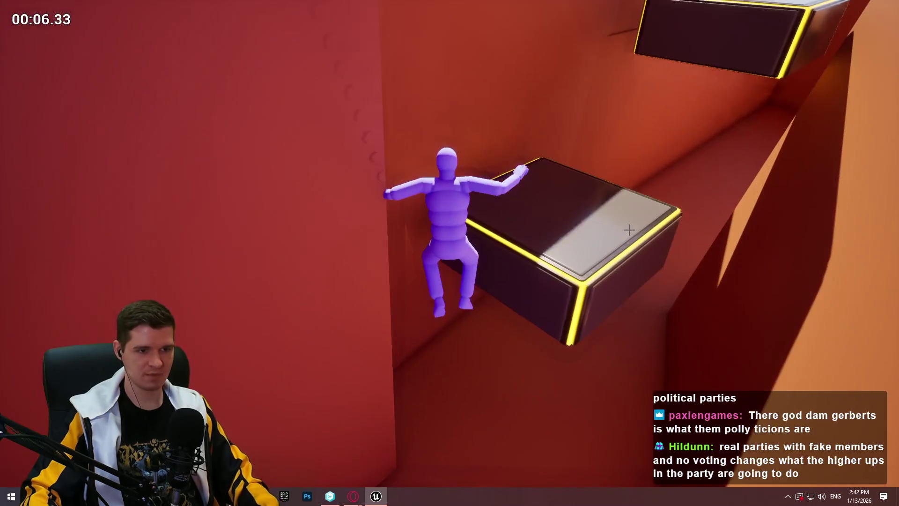
key("Escape")
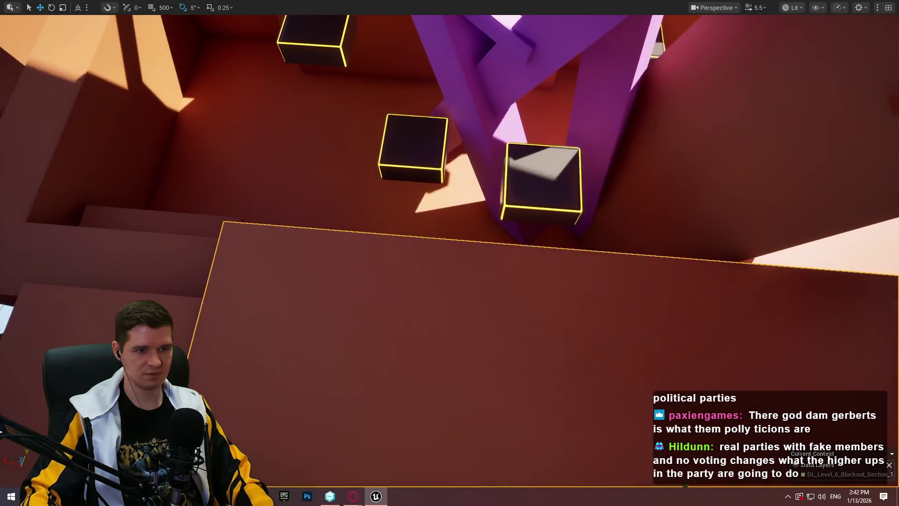
Play from the box, crossing the boxes and purple beam to the yellow platform.
right_click(602, 154)
left_click(646, 477)
key("w")
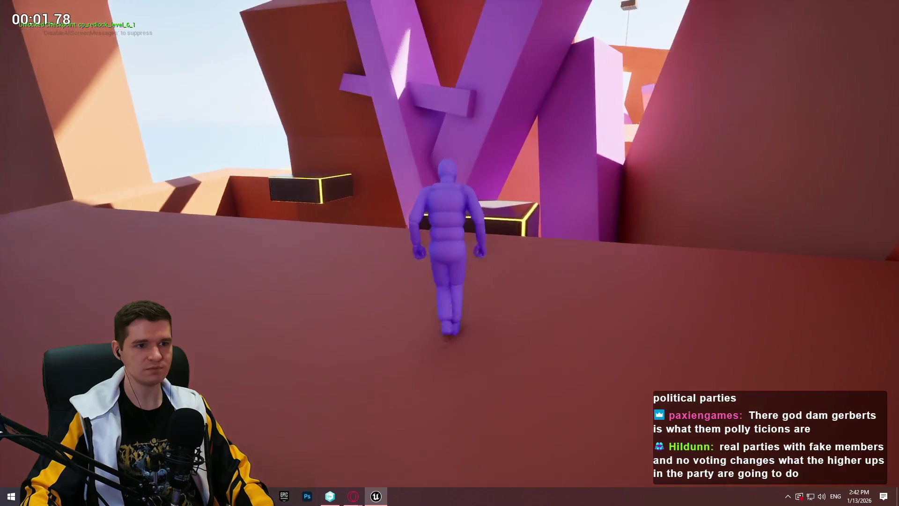
key("space")
key("space")
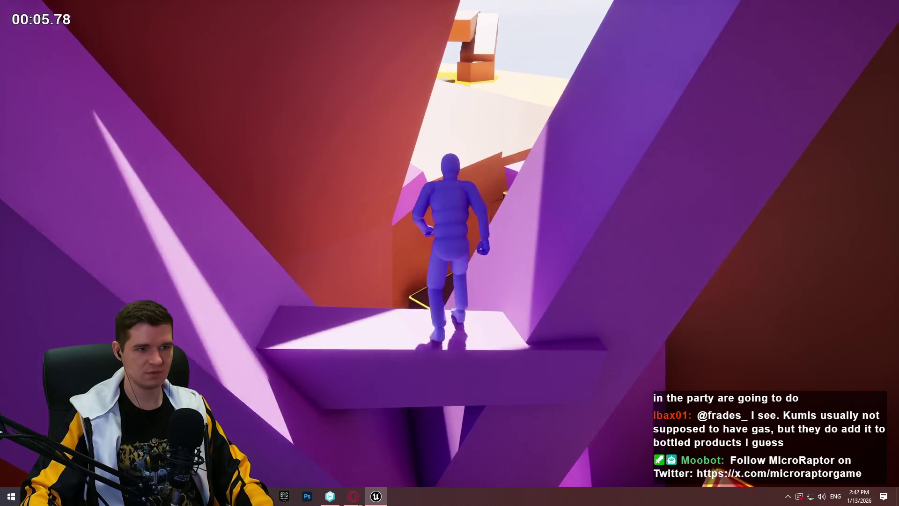
key("space")
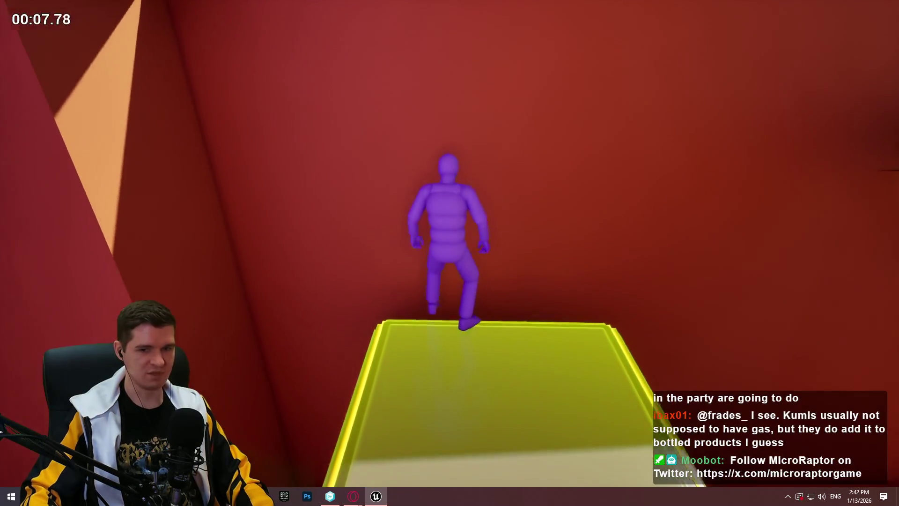
key("Escape")
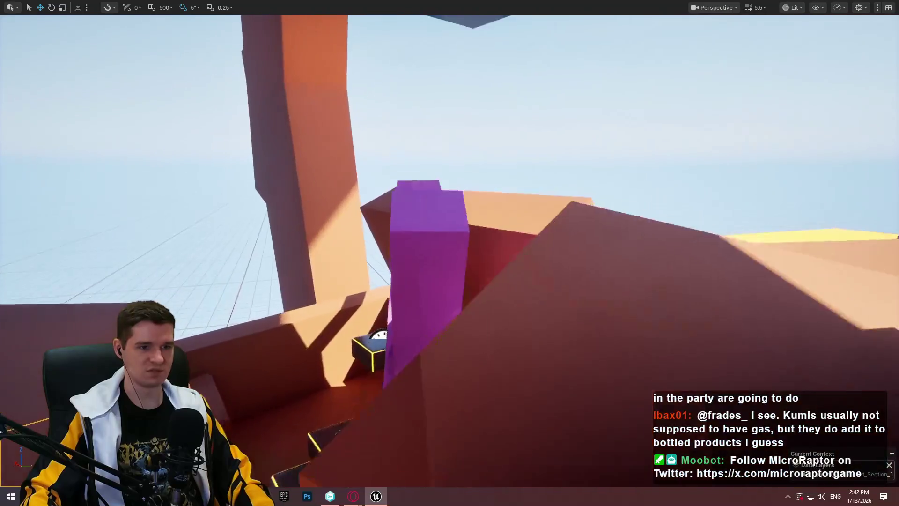
Fly the view through the purple beams over to the dark boxes.
key("w")
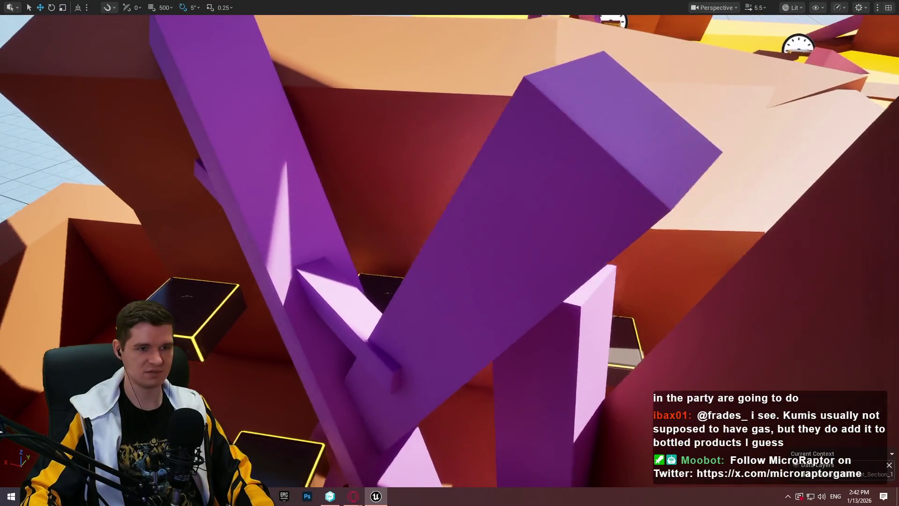
key("w")
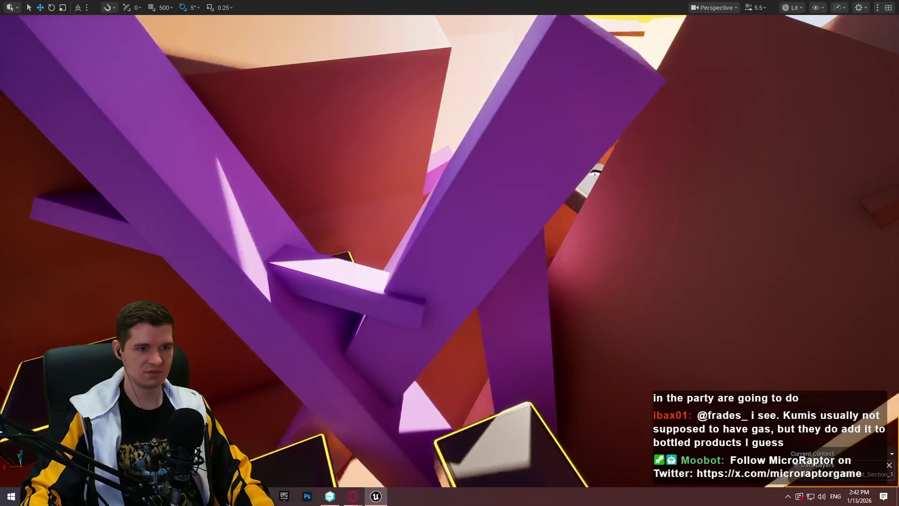
key("w")
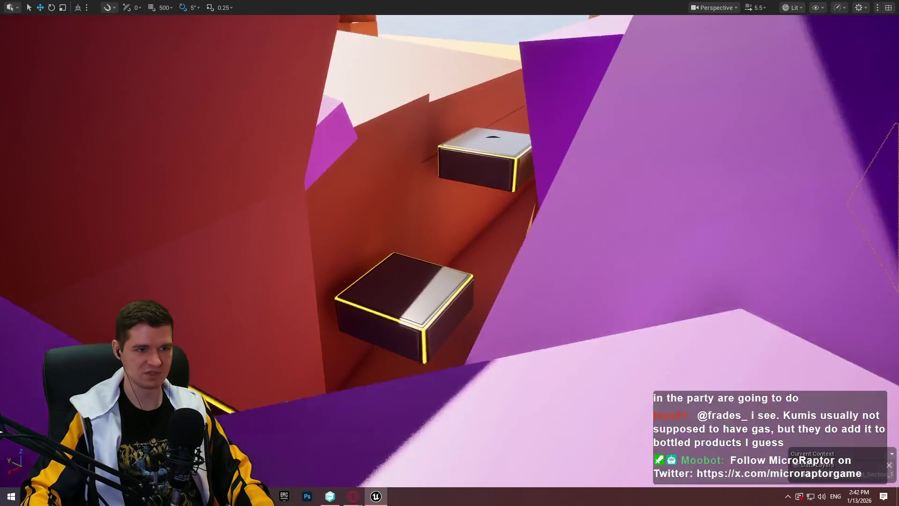
key("s")
right_click(491, 265)
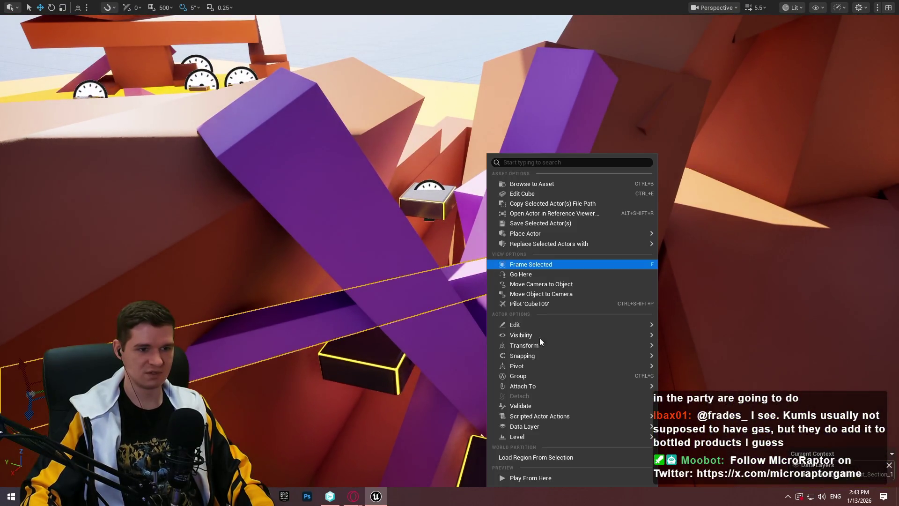
left_click(552, 478)
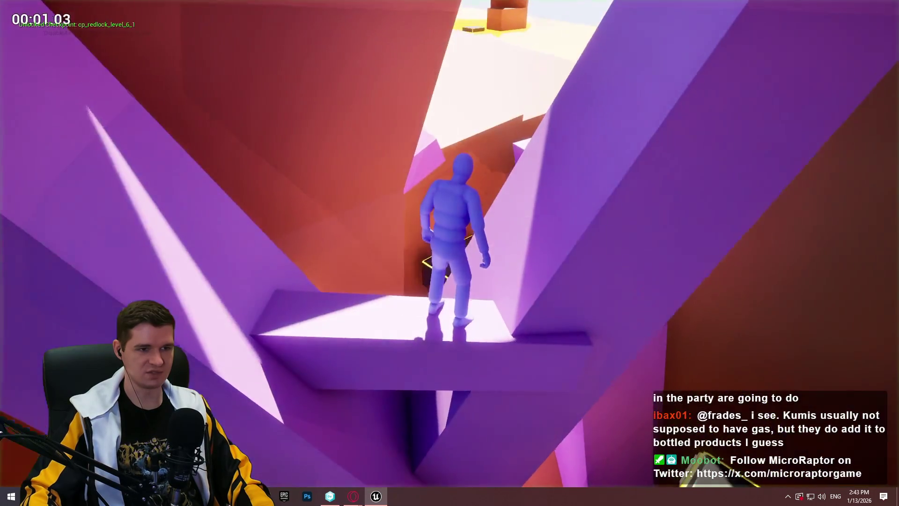
key("w")
key("space")
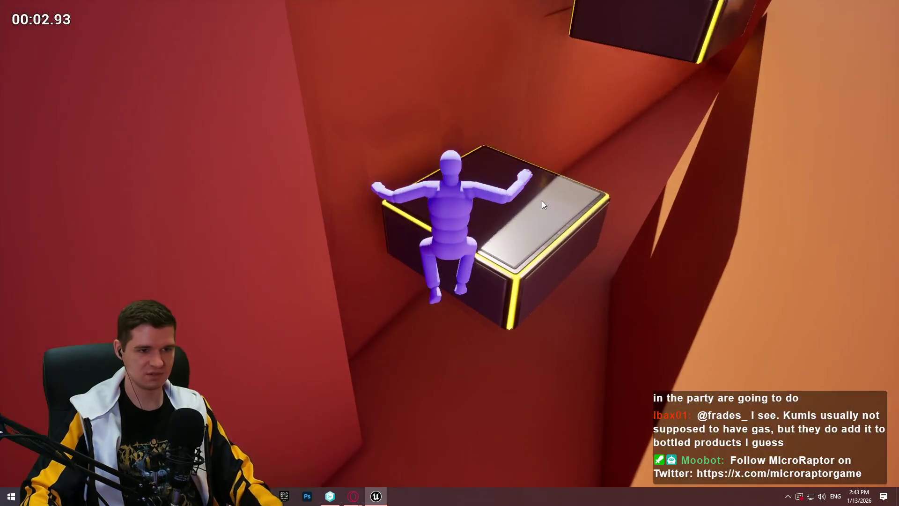
key("Escape")
right_click(443, 225)
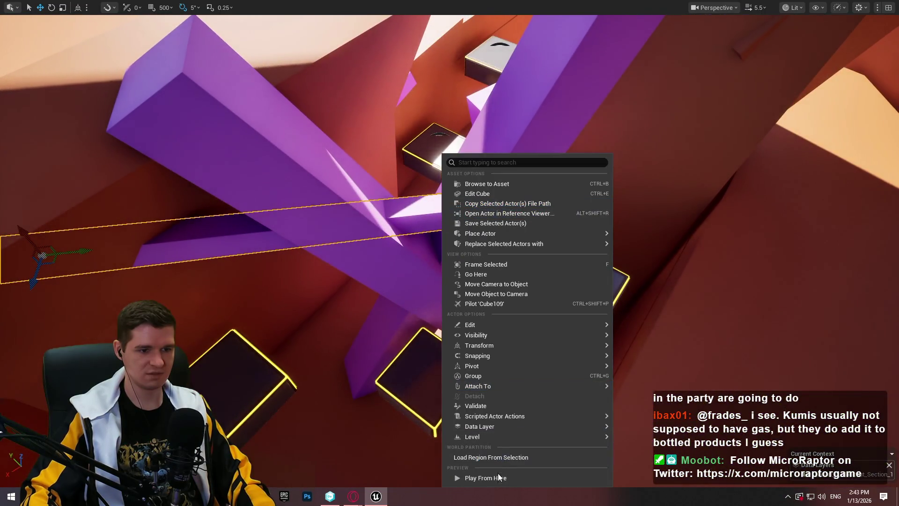
left_click(499, 474)
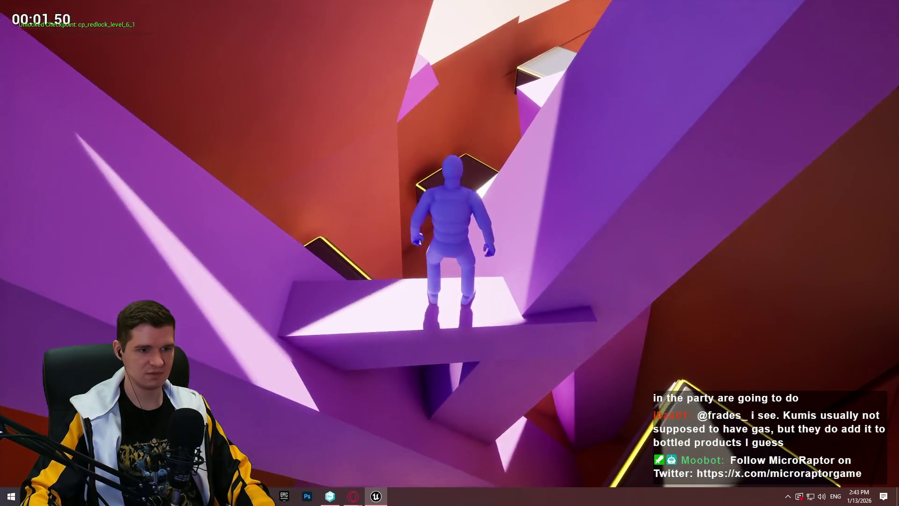
key("w")
key("space")
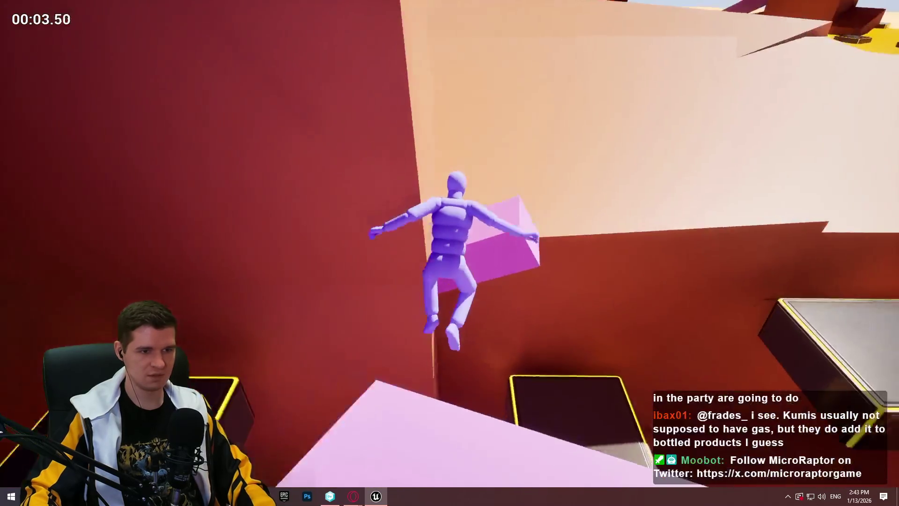
key("Escape")
scroll(460, 264, "up", 5)
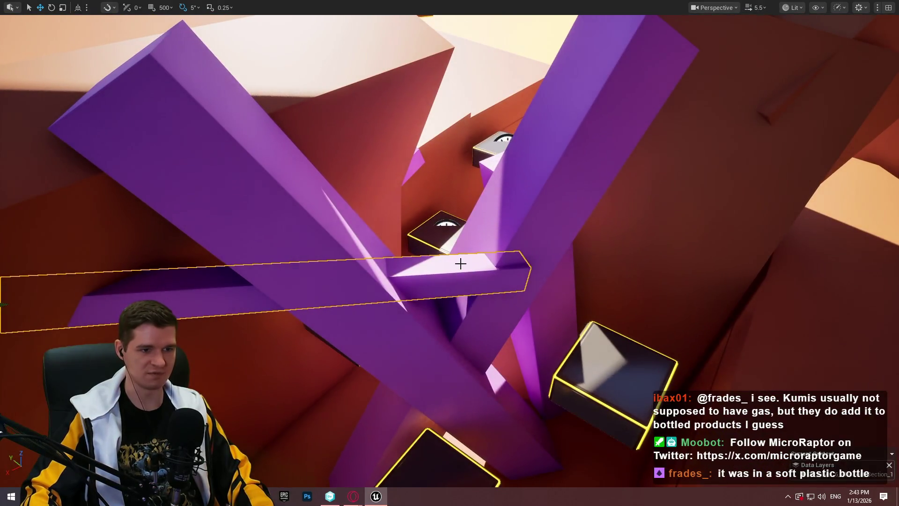
right_click(459, 263)
left_click(526, 477)
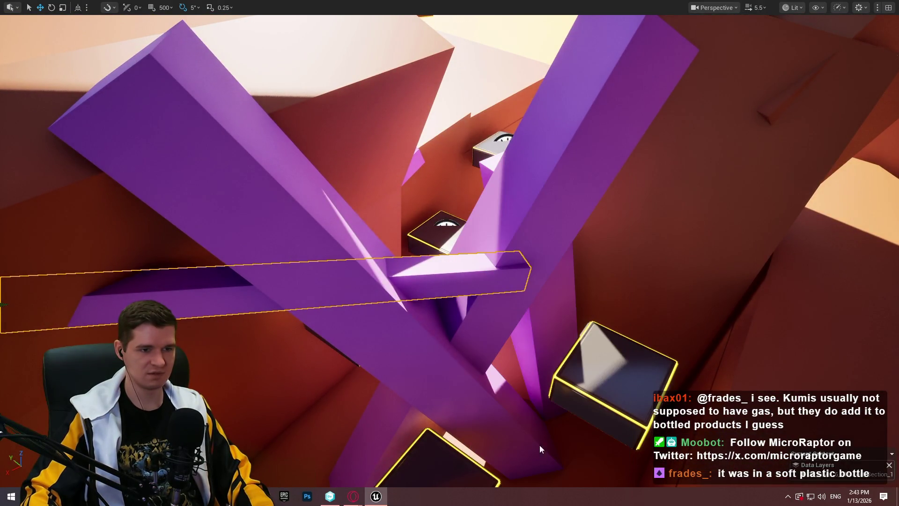
key("w")
key("space")
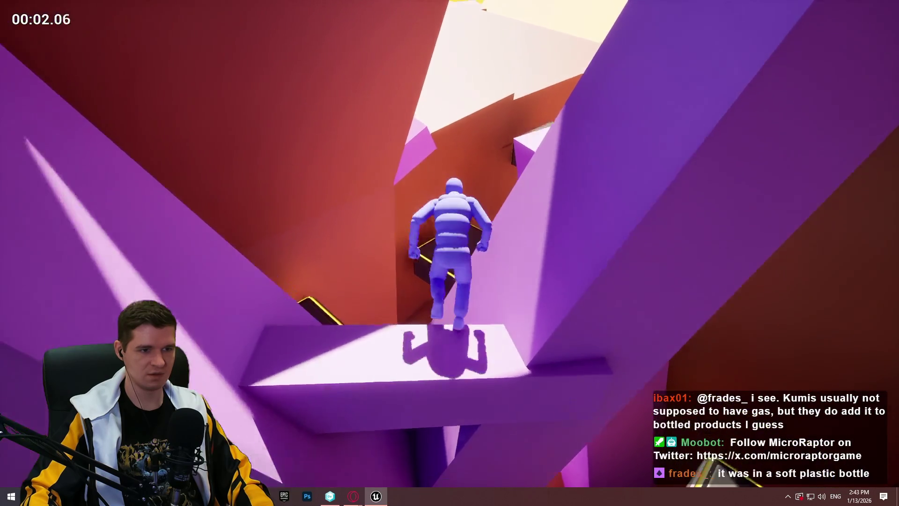
key("Escape")
scroll(482, 289, "down", 5)
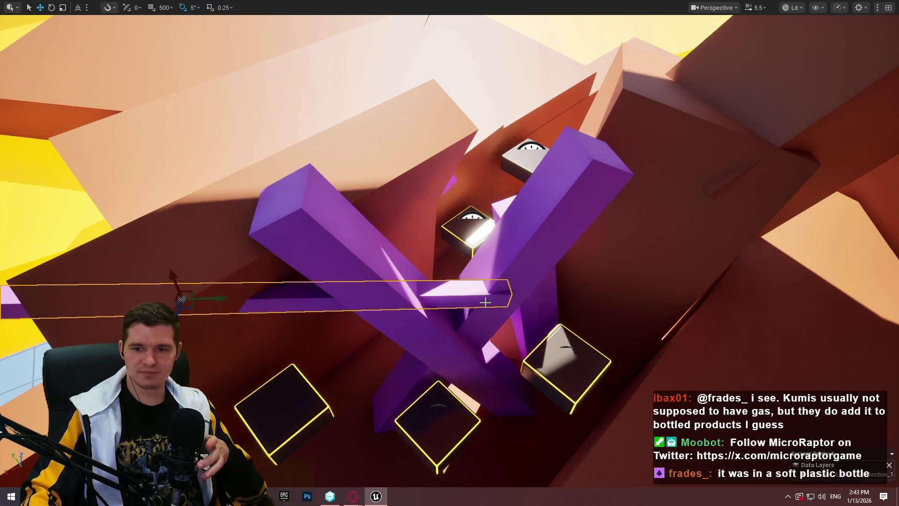
scroll(449, 253, "up", 5)
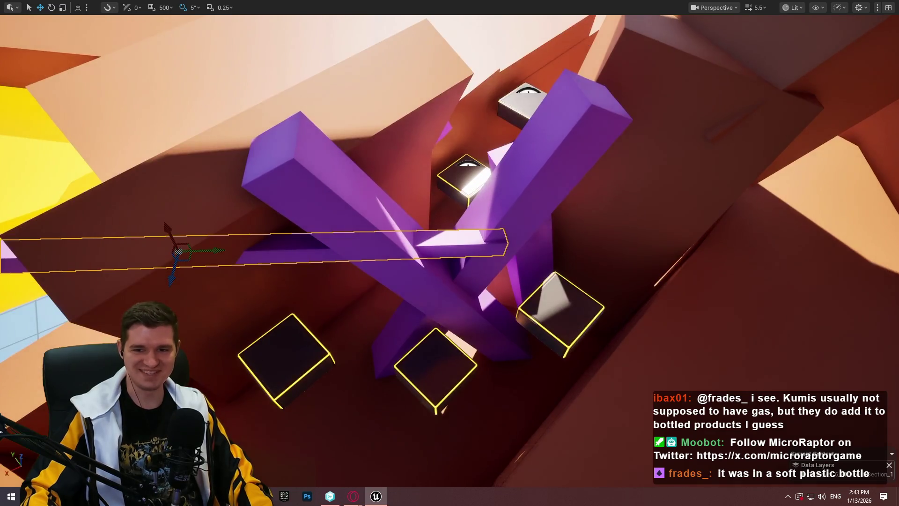
scroll(450, 253, "down", 3)
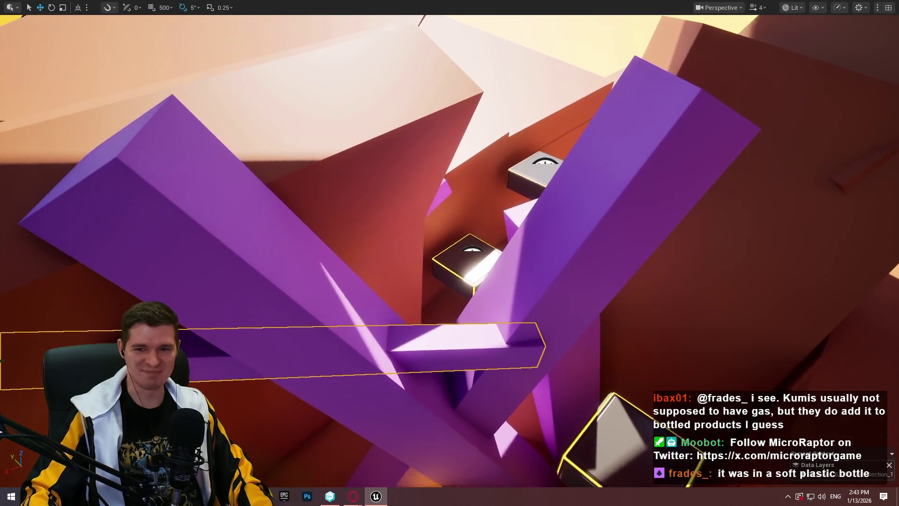
scroll(449, 252, "down", 2)
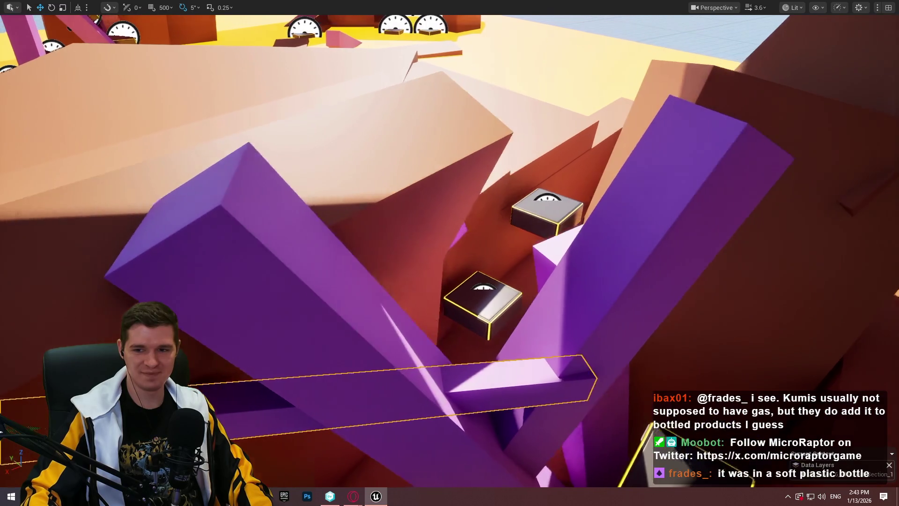
scroll(449, 253, "down", 2)
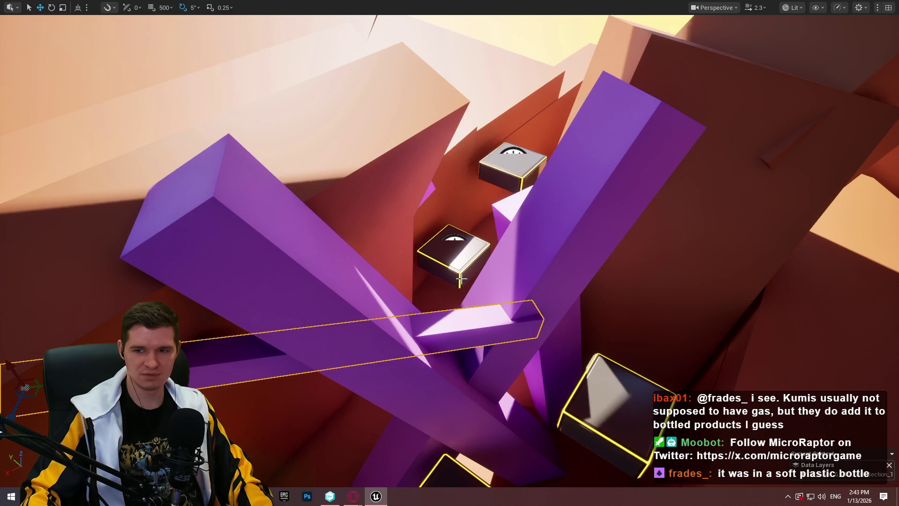
right_click(458, 327)
left_click(508, 476)
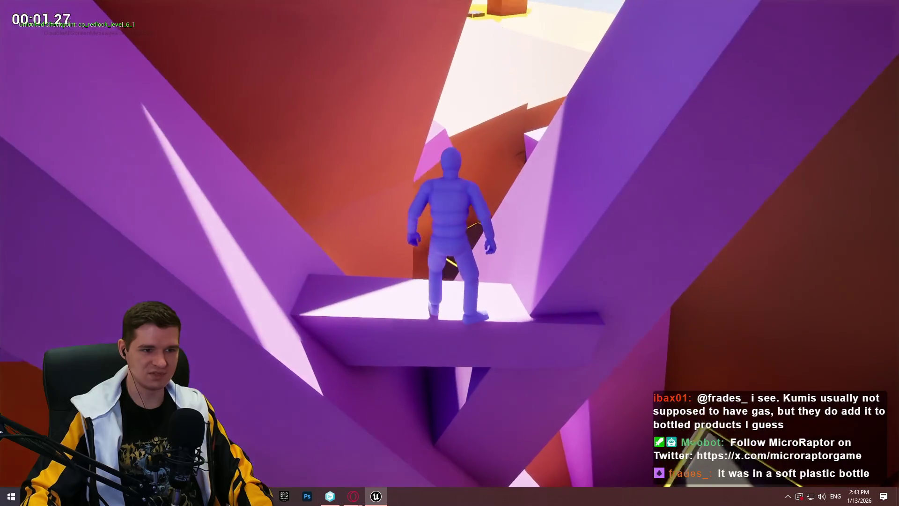
key("space")
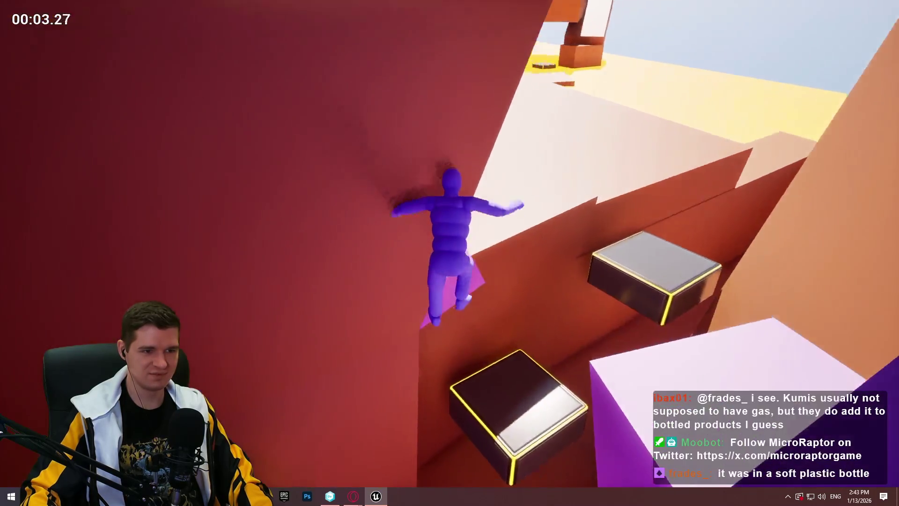
key("Escape")
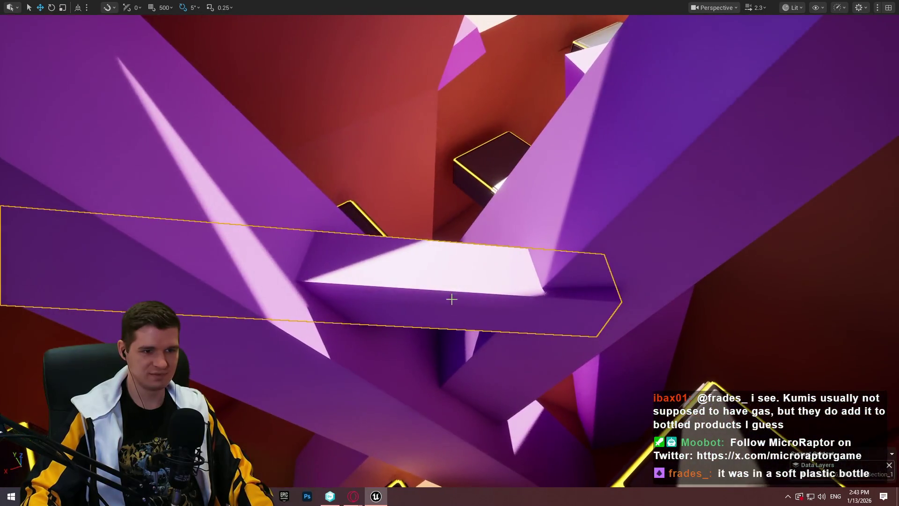
right_click(452, 299)
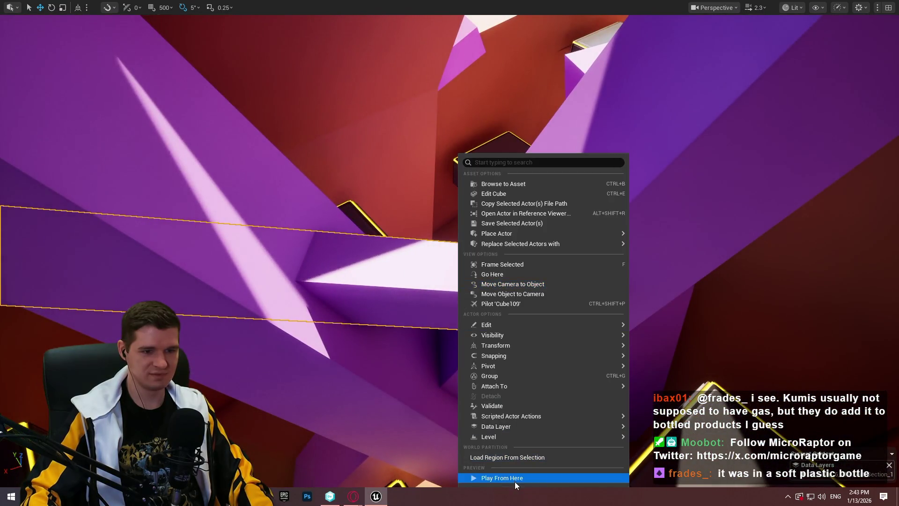
left_click(514, 481)
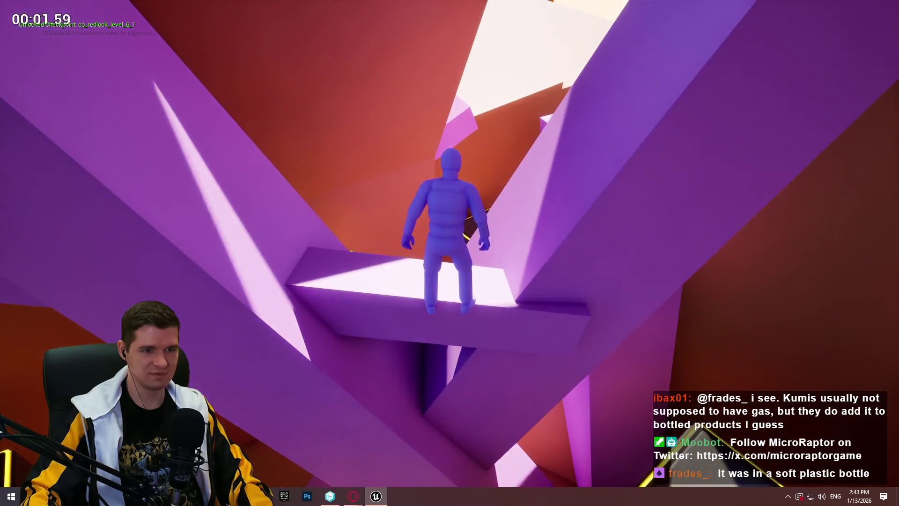
key("space")
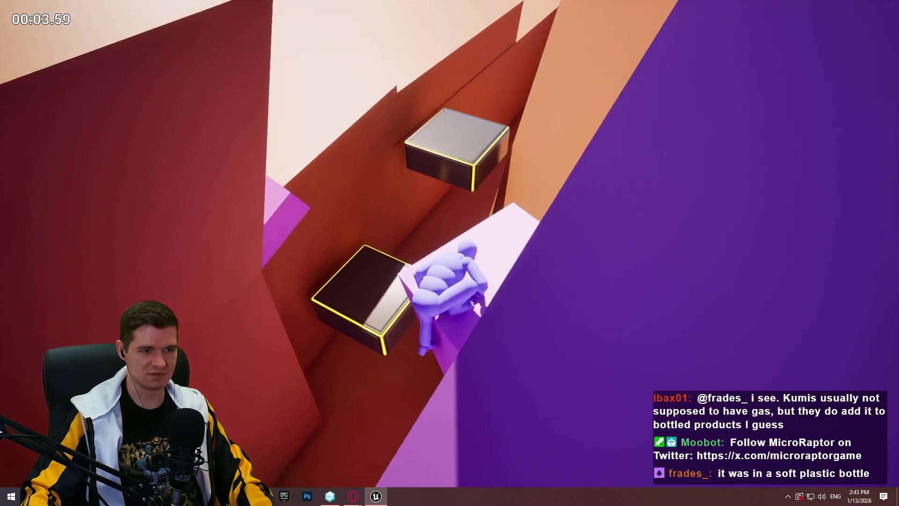
key("space")
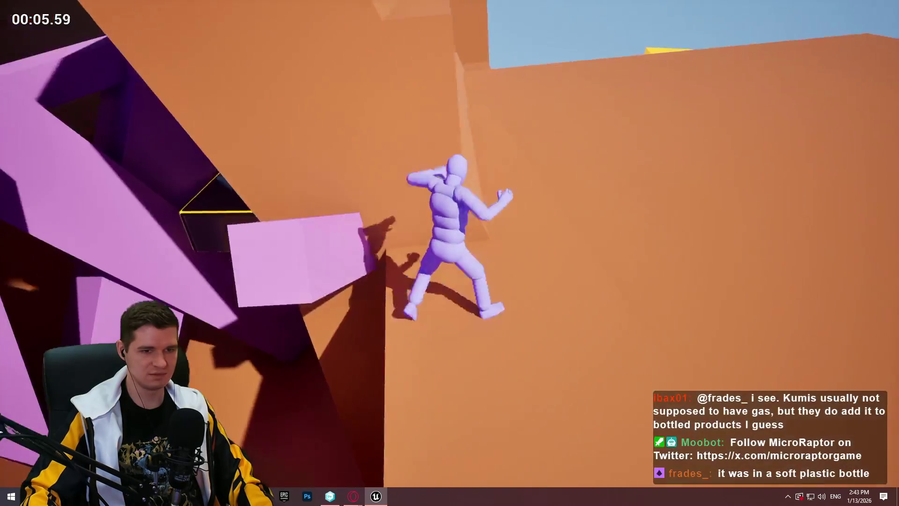
key("Escape")
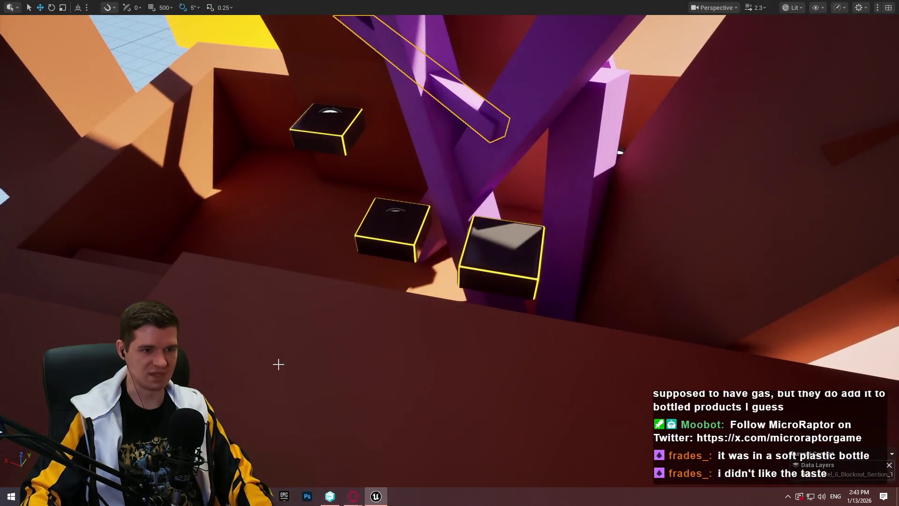
right_click(434, 344)
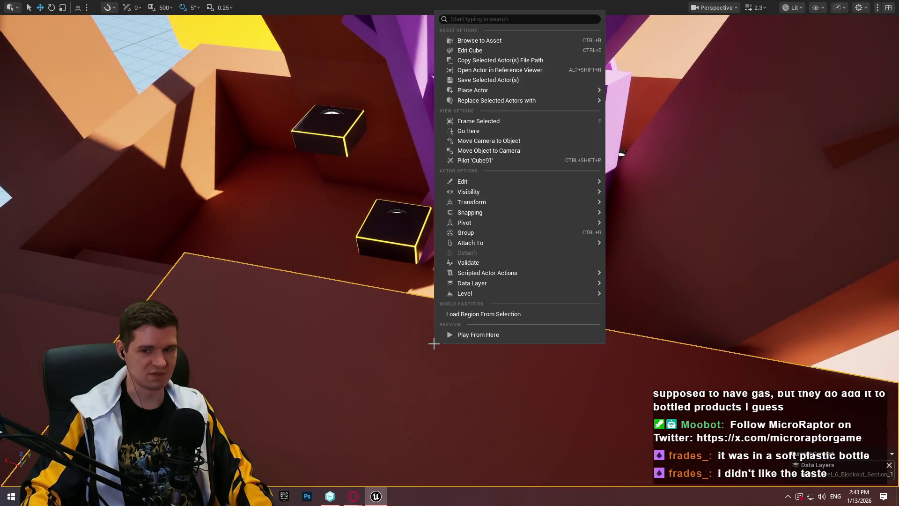
right_click(529, 372)
left_click(585, 370)
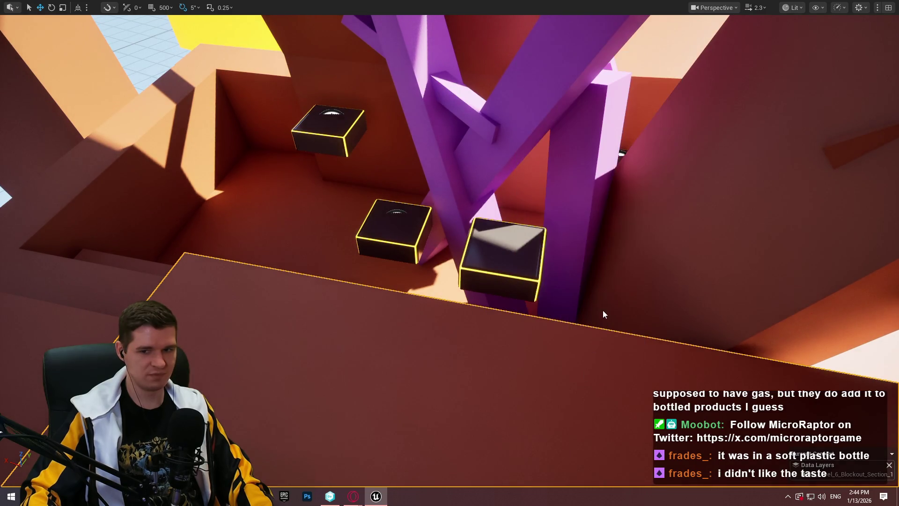
key("w")
key("space")
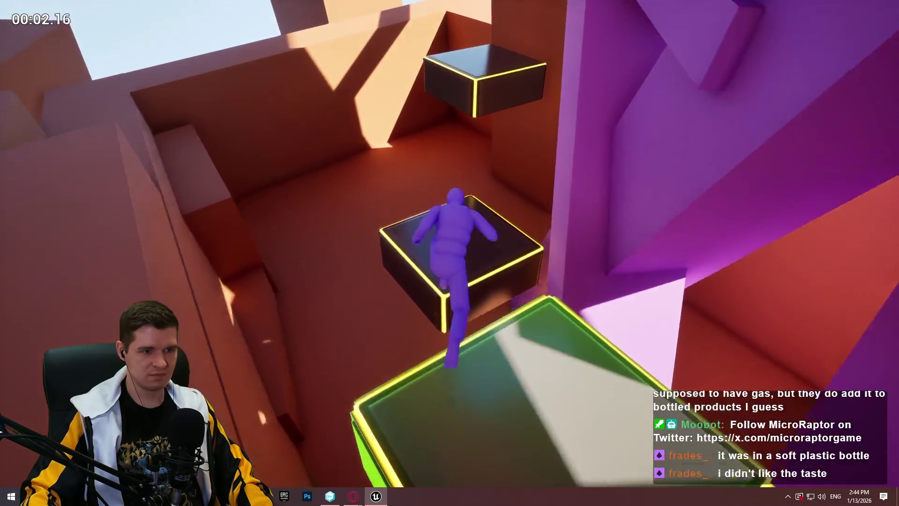
key("w")
key("space")
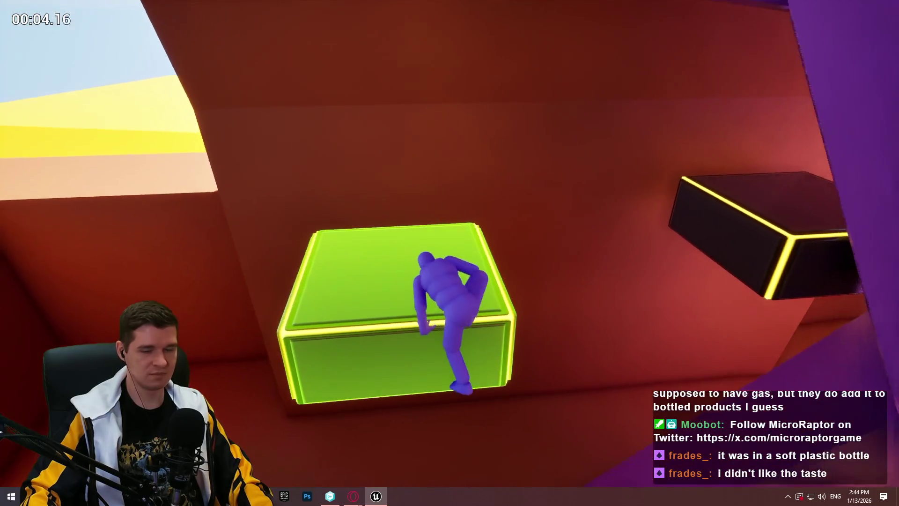
key("space")
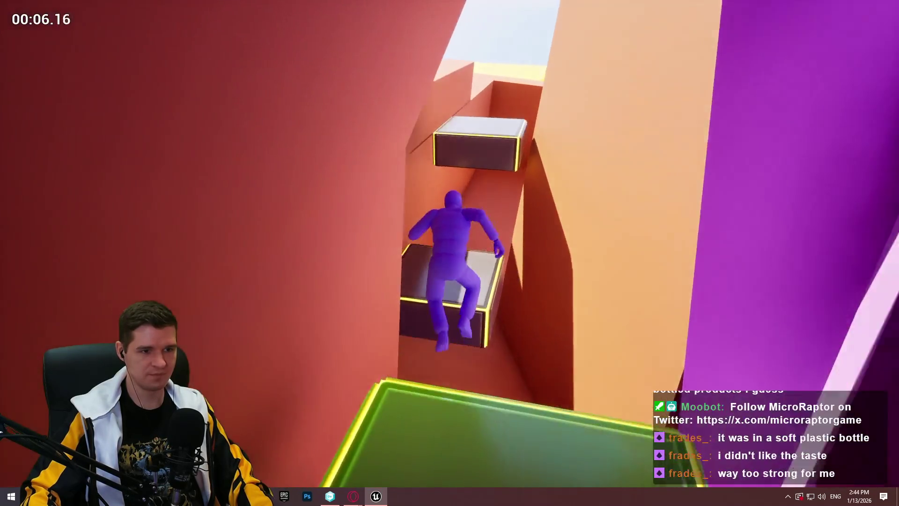
key("space")
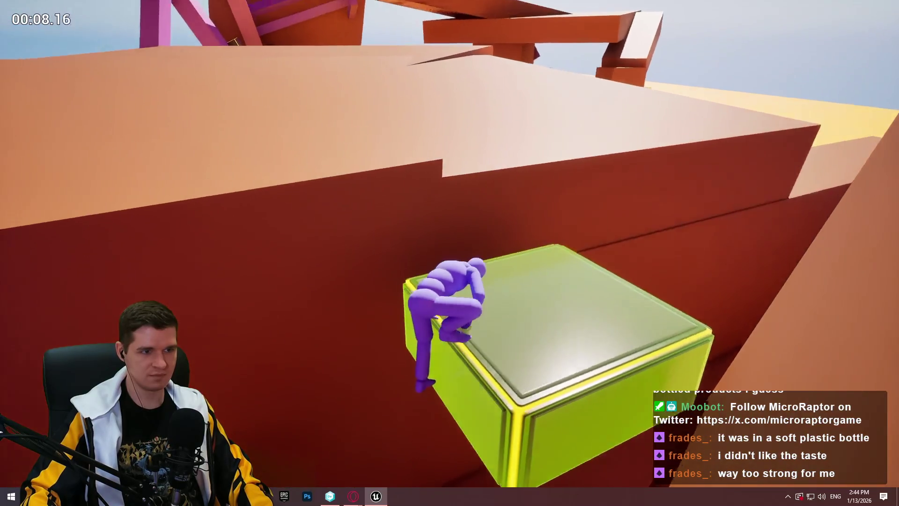
key("space")
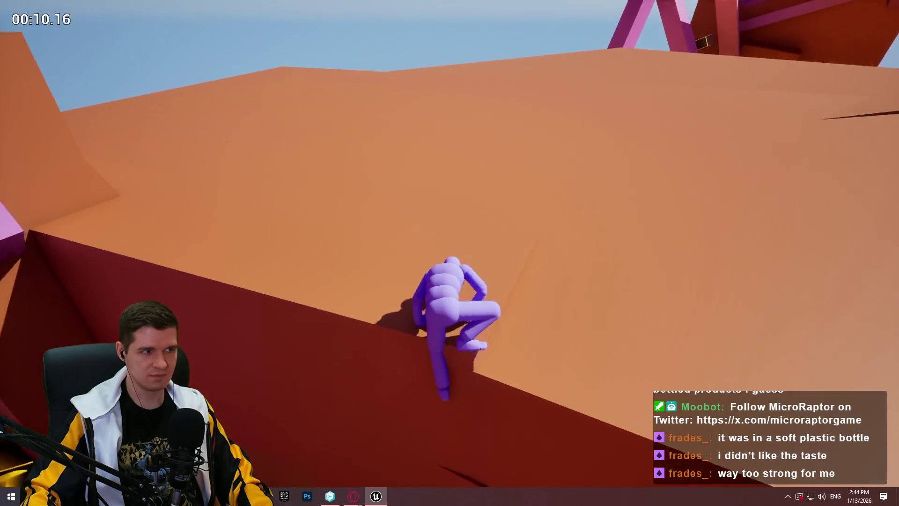
key("Escape")
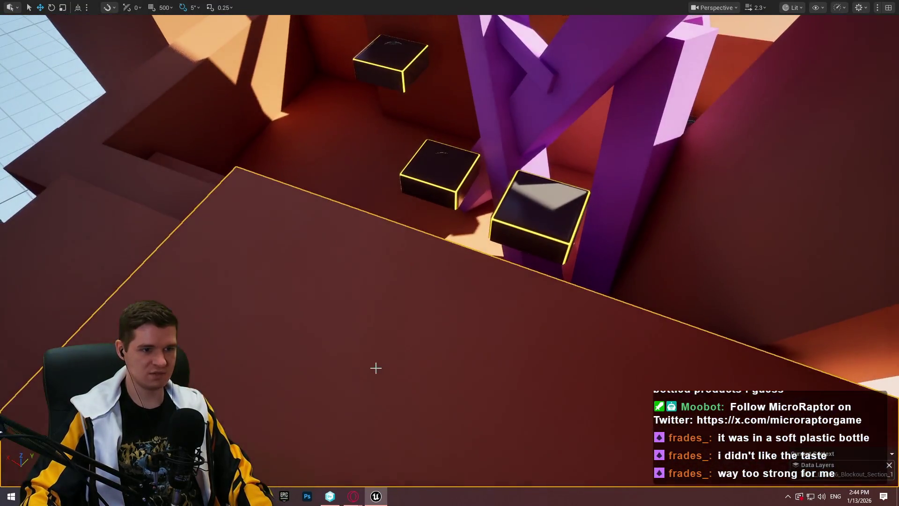
right_click(512, 160)
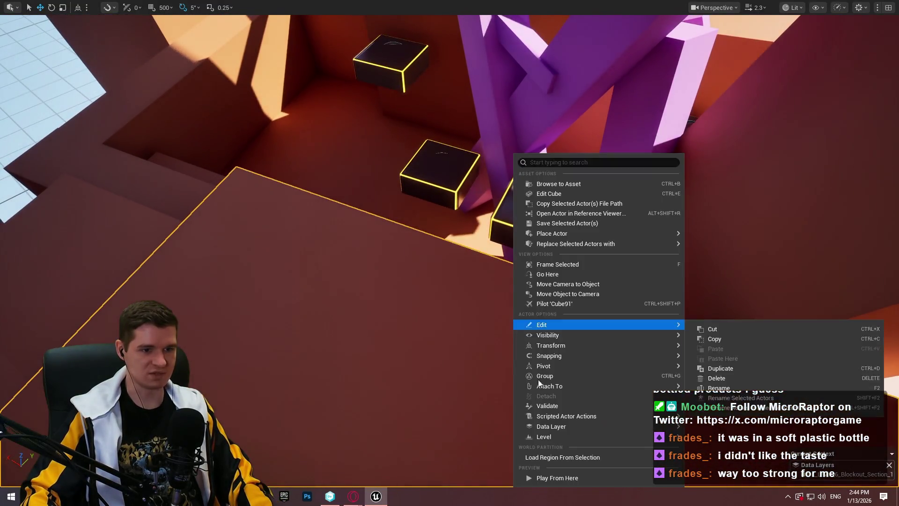
left_click(569, 482)
key("w")
key("space")
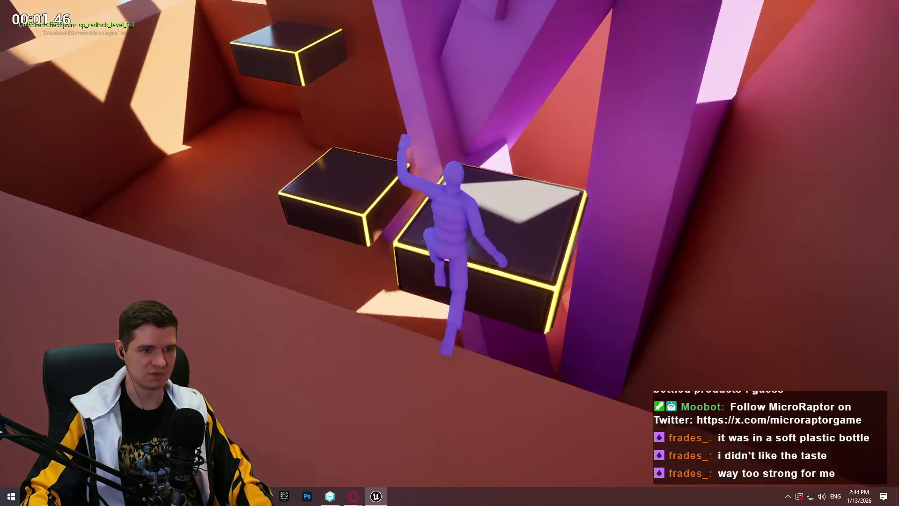
key("space")
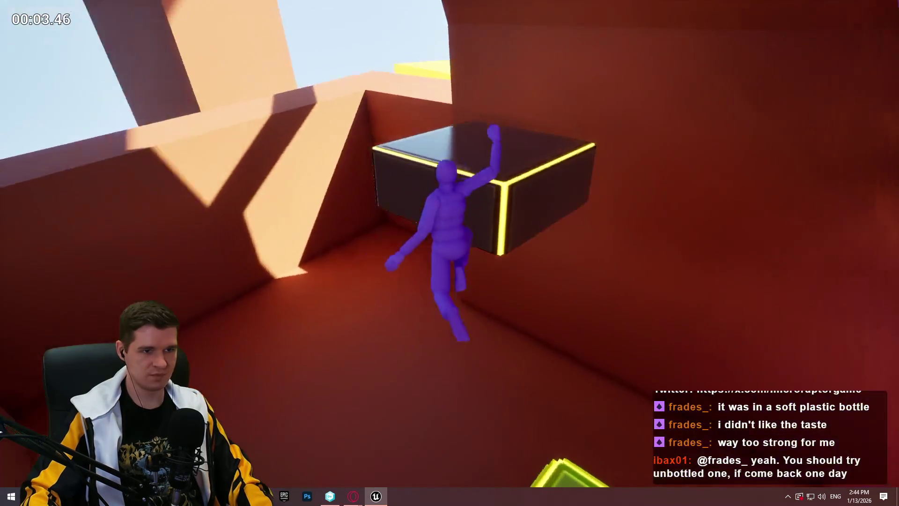
key("space")
key("space")
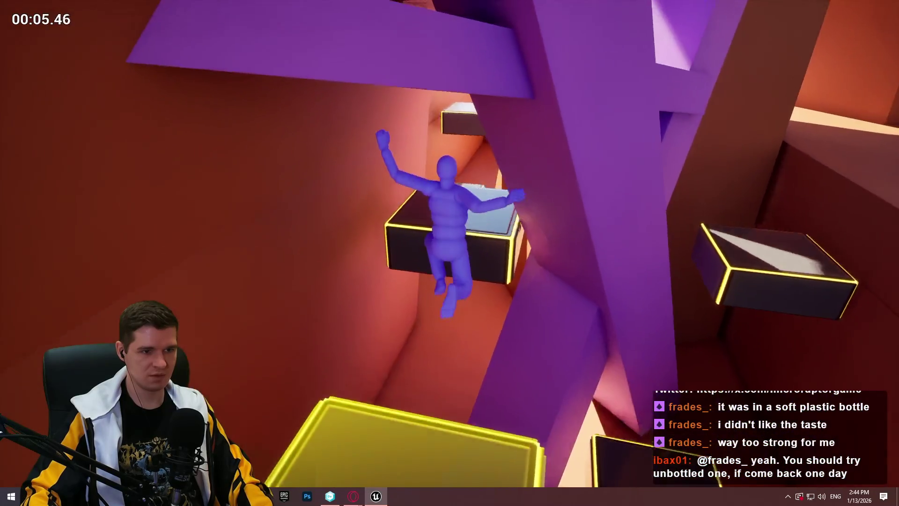
key("space")
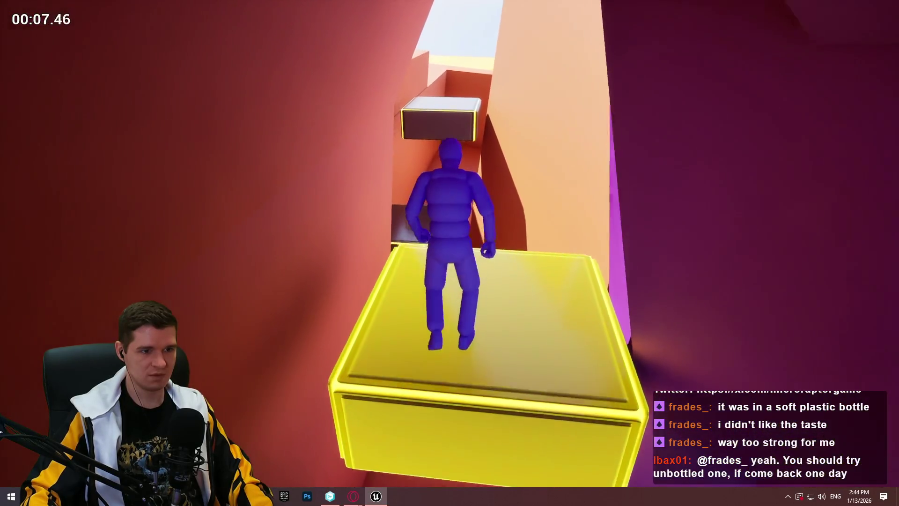
key("space")
key("Escape")
scroll(505, 361, "down", 10)
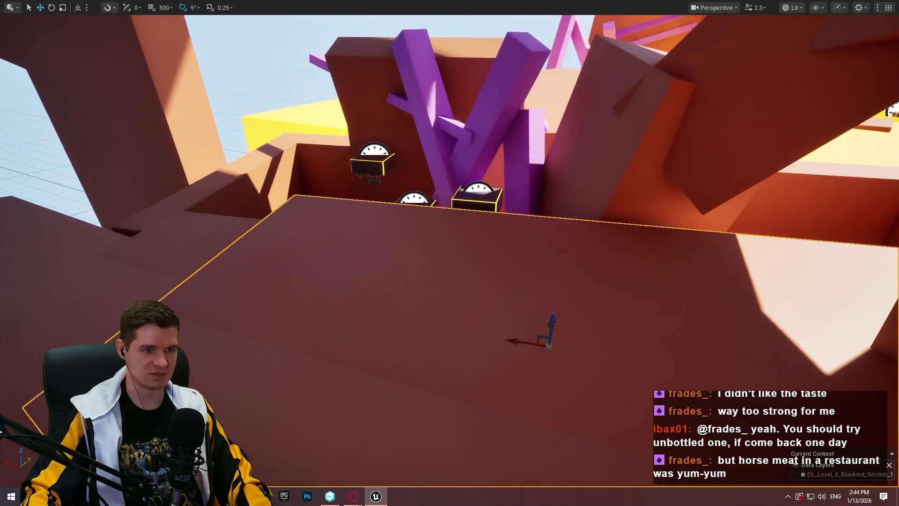
Play from the Cube91 platform, vaulting the ledge and climbing the purple walls.
right_click(505, 360)
left_click(501, 353)
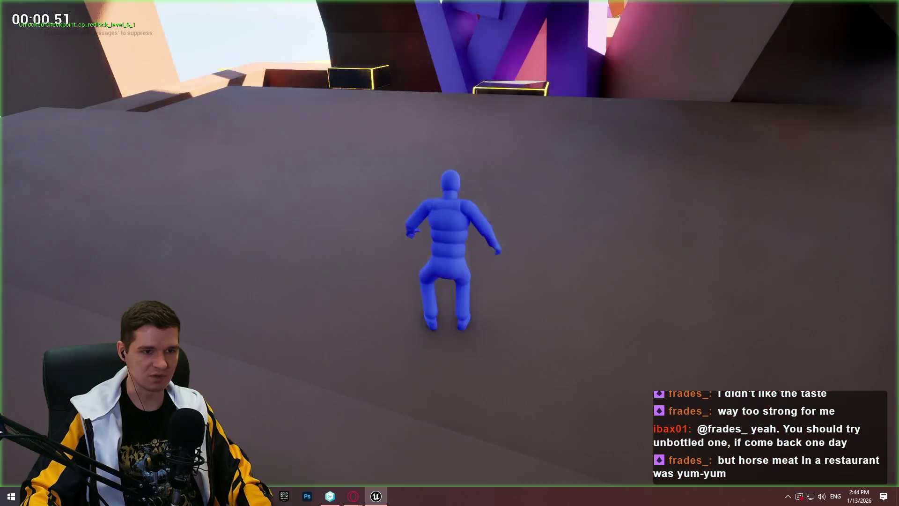
key("w")
key("space")
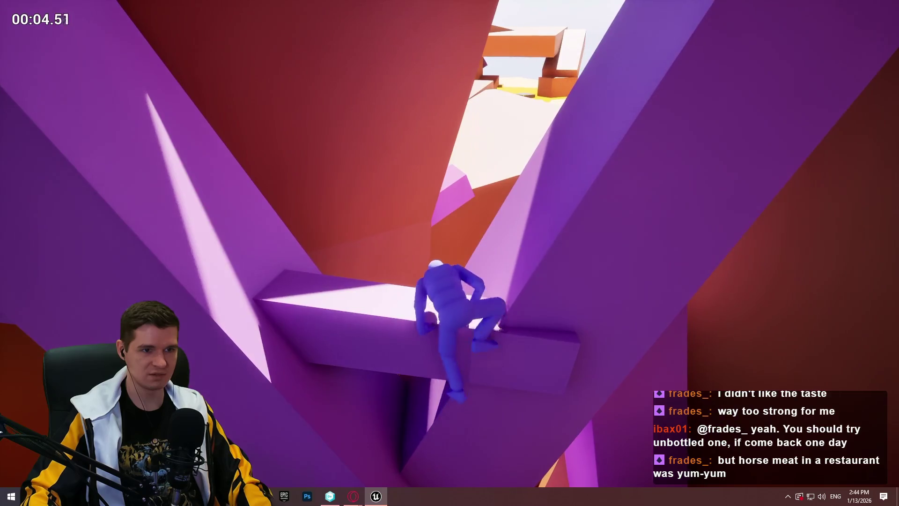
key("space")
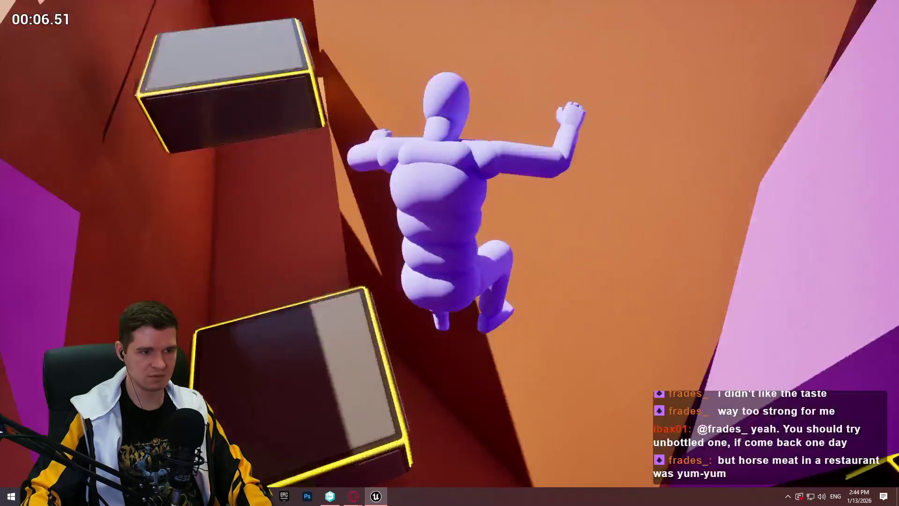
key("Escape")
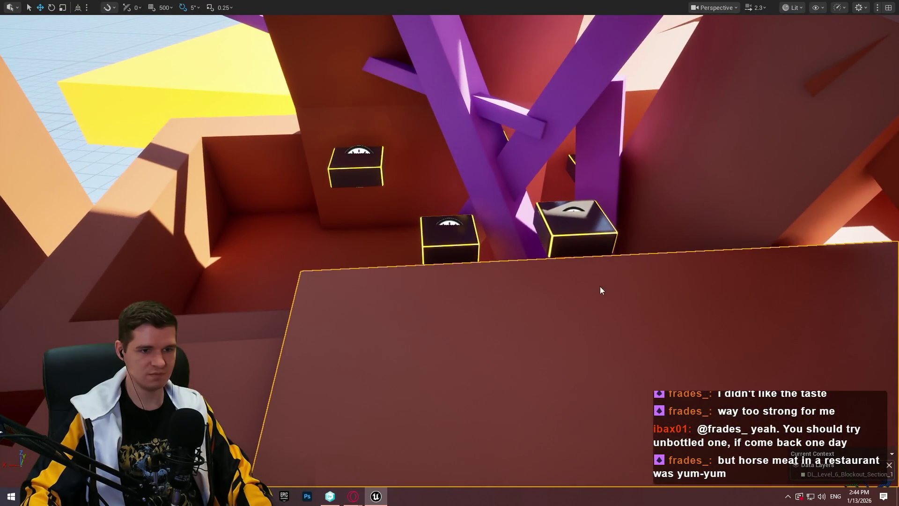
Run a quick Alt+P playtest, then play from the slab and jump onto the purple ledge.
key("alt+p")
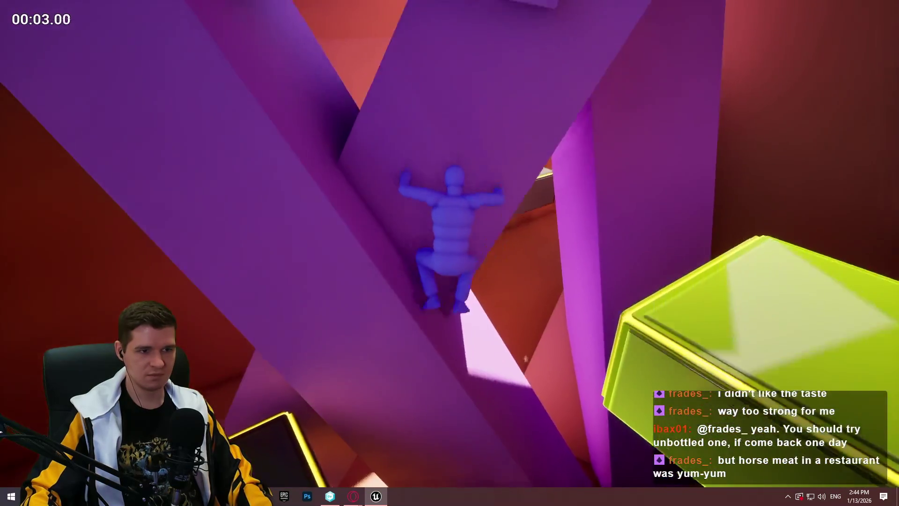
key("Escape")
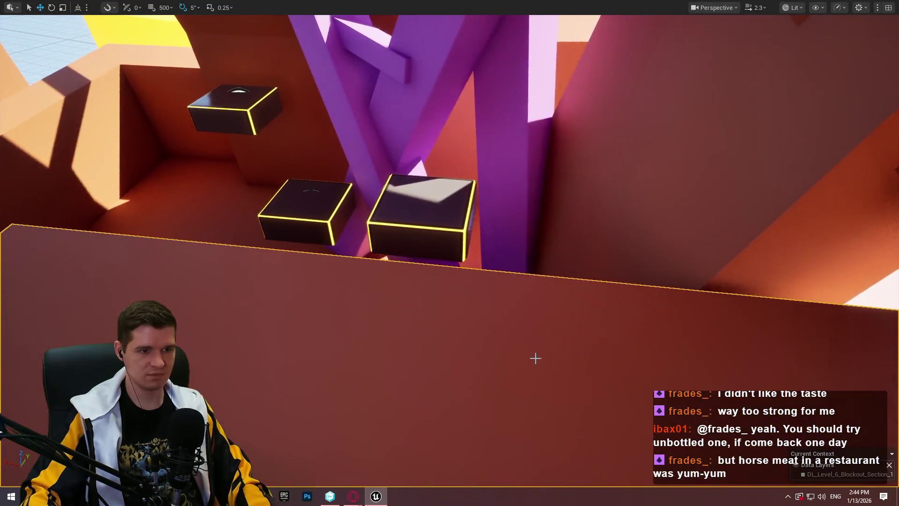
right_click(433, 402)
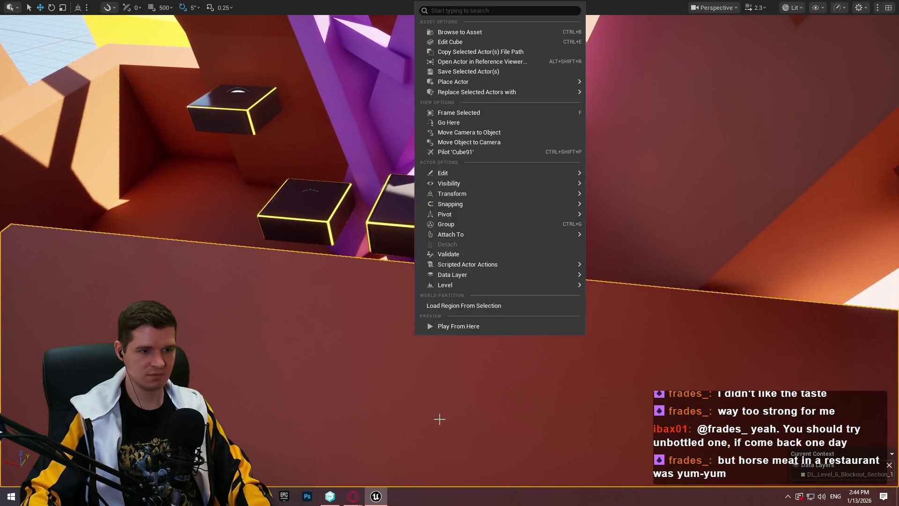
left_click(466, 324)
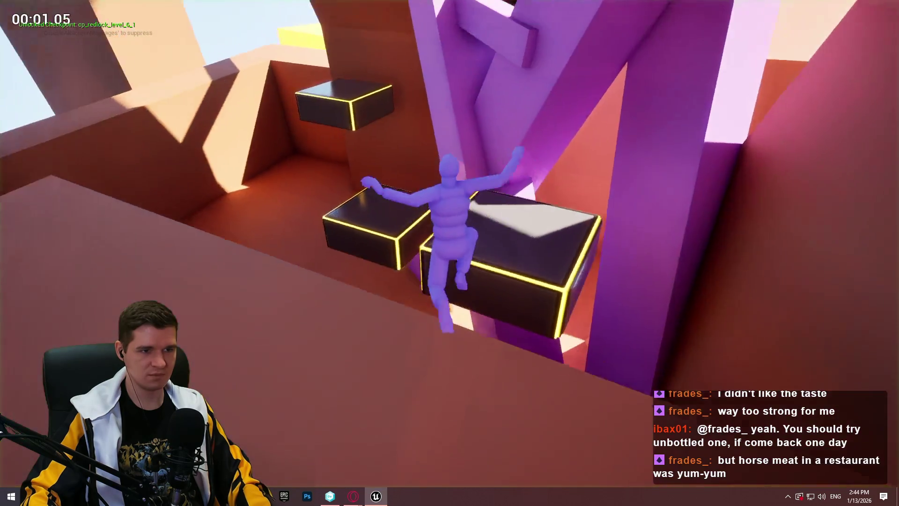
key("space")
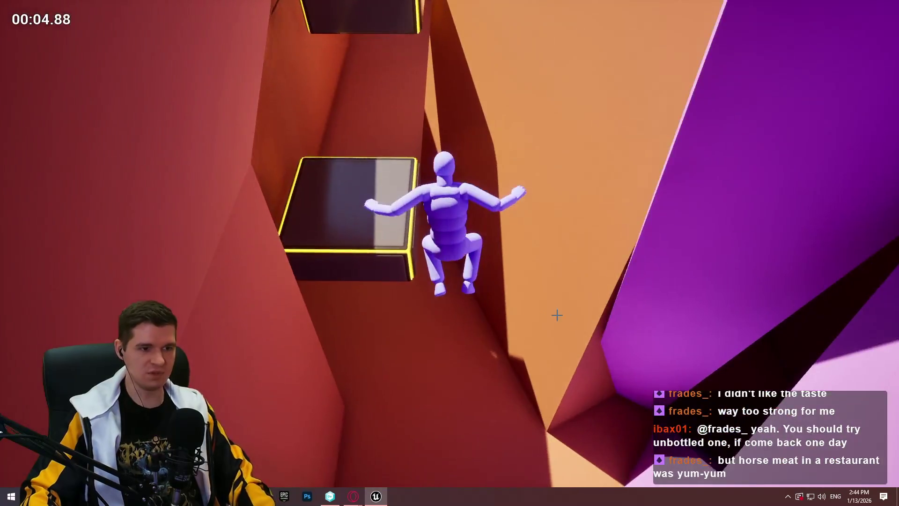
key("Escape")
Frame the floor slab and play from it until reaching the block.
key("f")
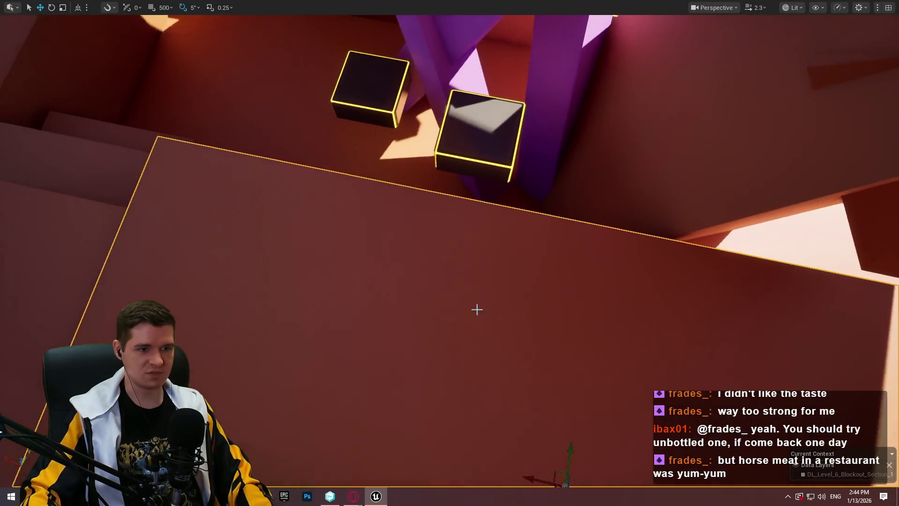
right_click(476, 294)
left_click(535, 476)
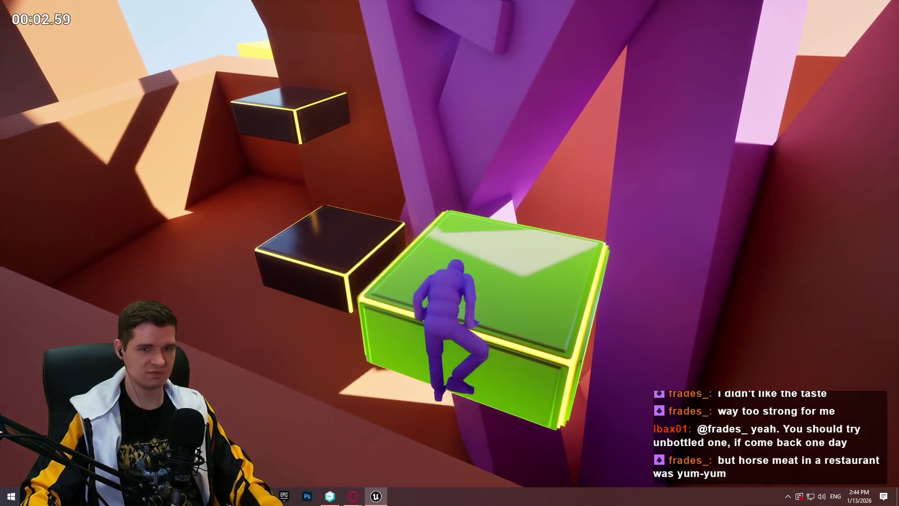
key("Escape")
Play from the slab across the purple beam, pink block and canyon up the pink wall.
right_click(389, 227)
mouse_move(388, 324)
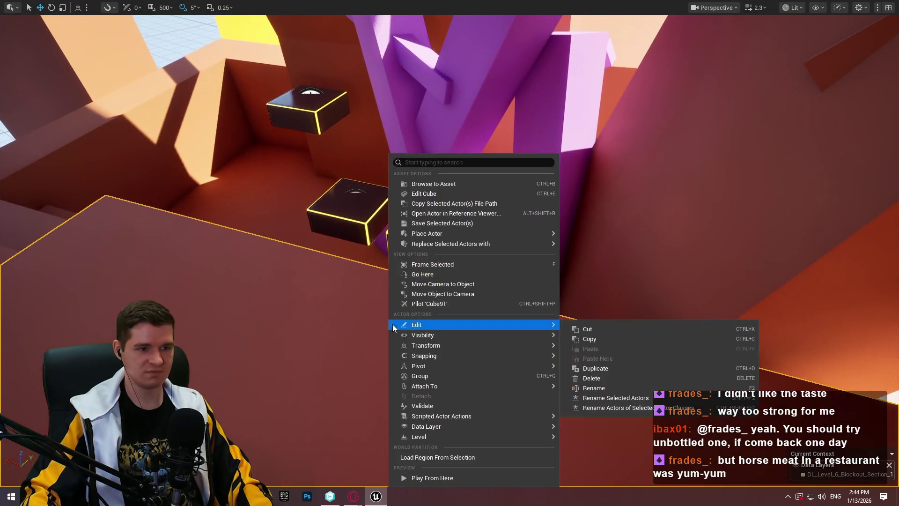
left_click(471, 479)
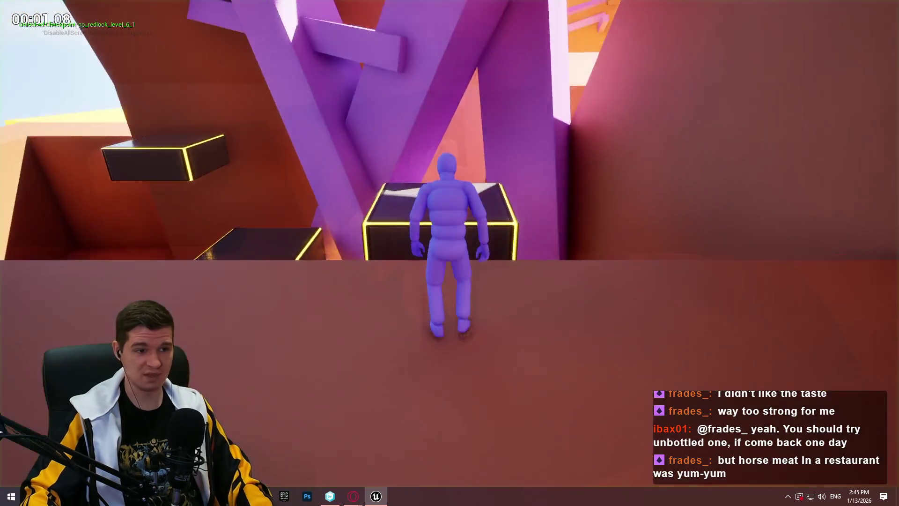
key("w")
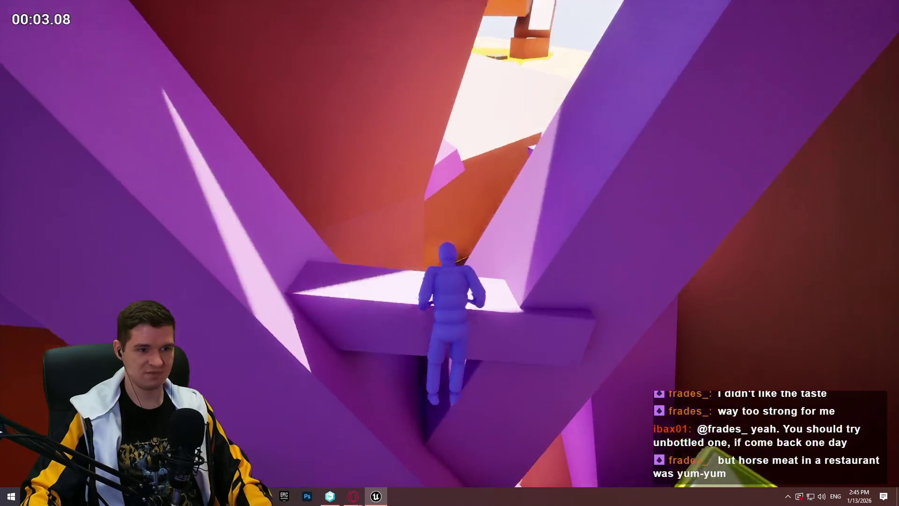
key("space")
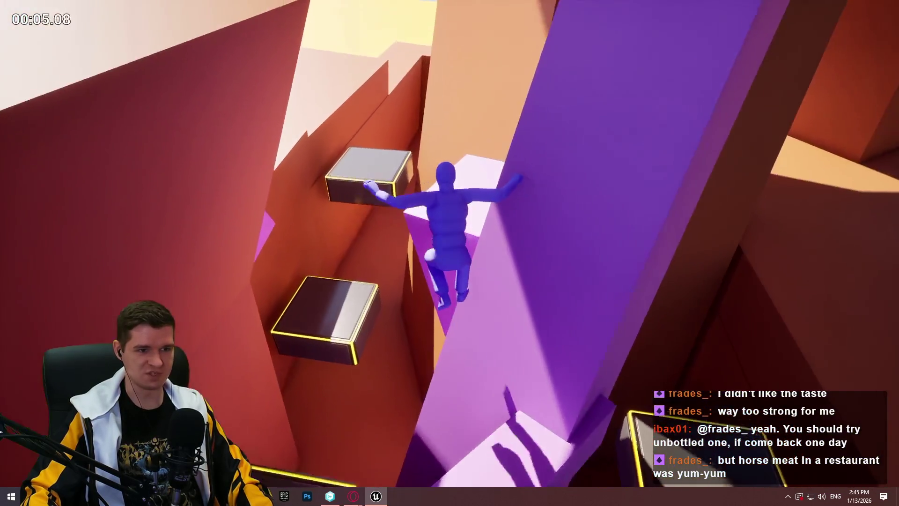
key("w")
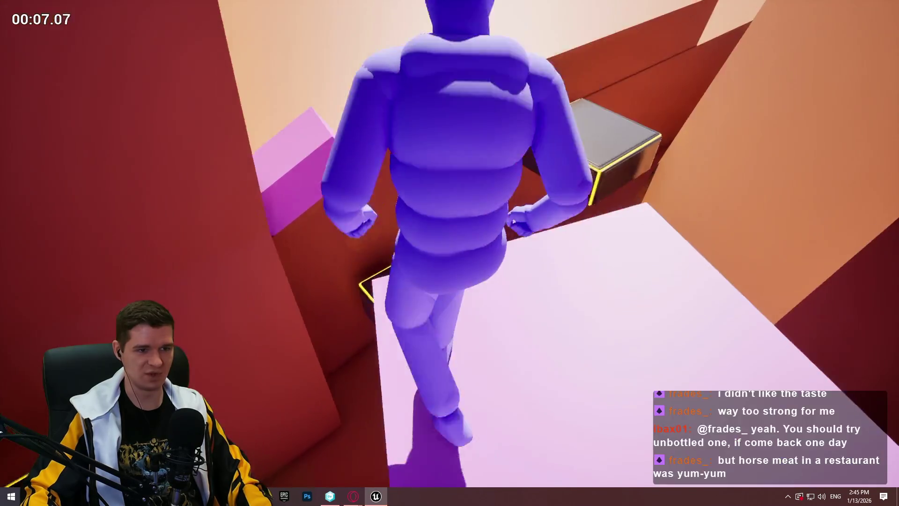
key("space")
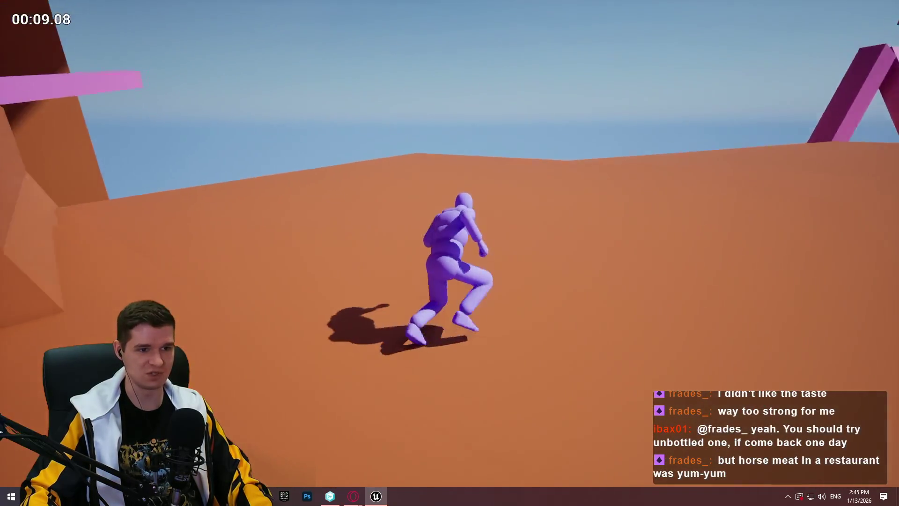
key("space")
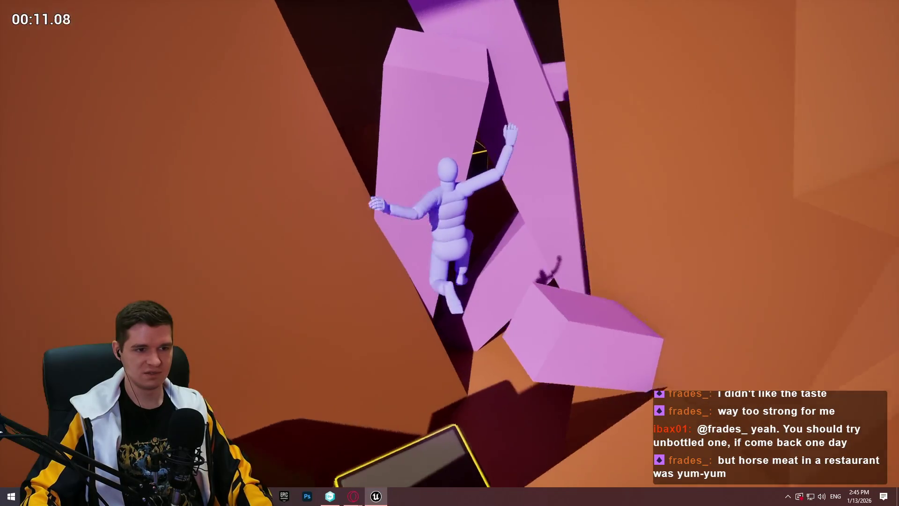
key("Escape")
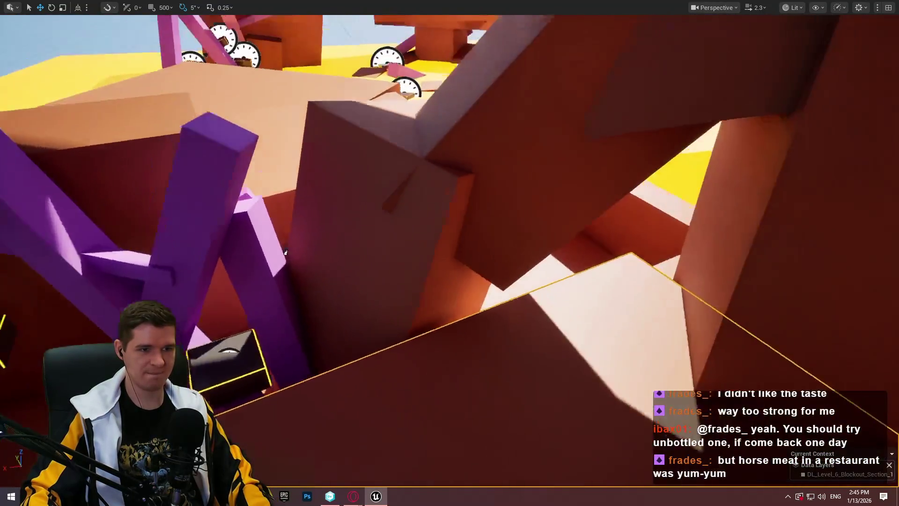
left_click_drag(285, 253, 306, 326)
Frame the floor block and fly down toward the purple beams and boxes.
key("f")
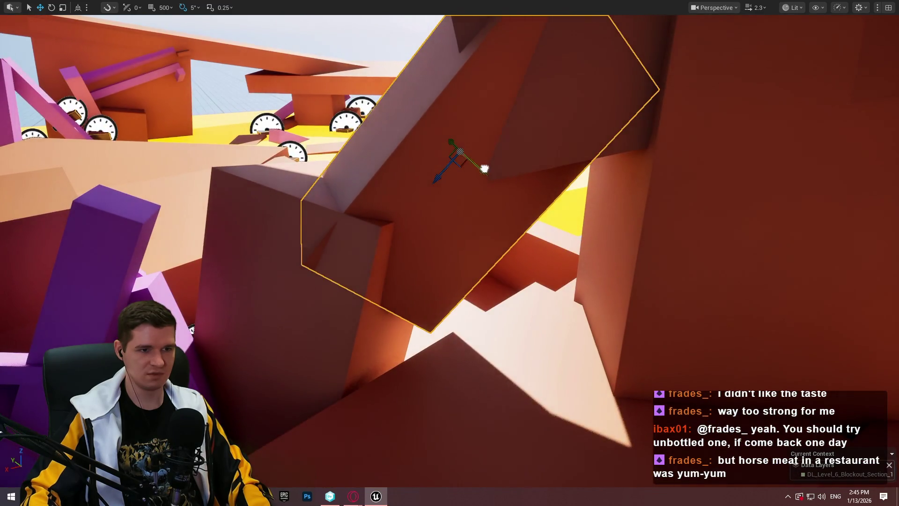
mouse_move(385, 185)
left_mouse_down()
mouse_move(397, 150)
mouse_move(402, 199)
mouse_move(345, 279)
left_mouse_up()
mouse_move(666, 181)
left_mouse_down()
mouse_move(663, 217)
mouse_move(590, 241)
left_mouse_up()
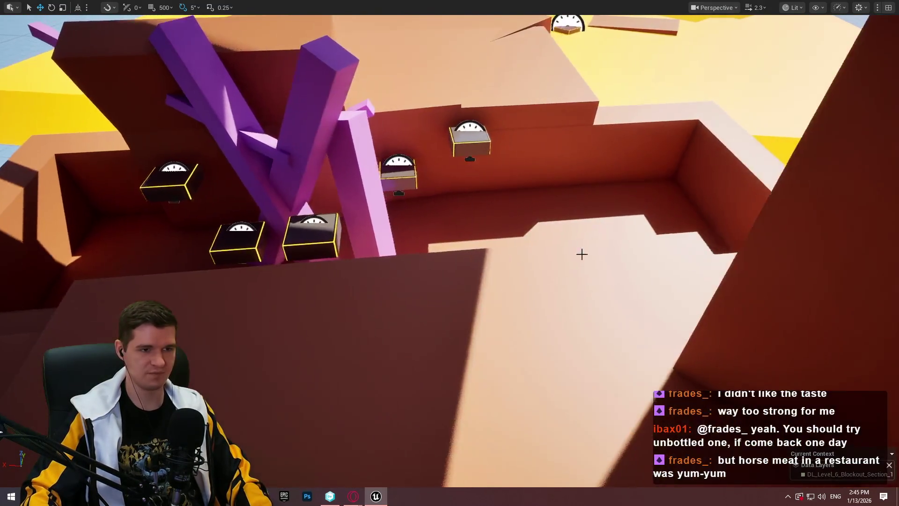
Play from the floor, climb the wall into the dark red corridor, then frame the floor slab.
right_click(531, 328)
left_click(577, 325)
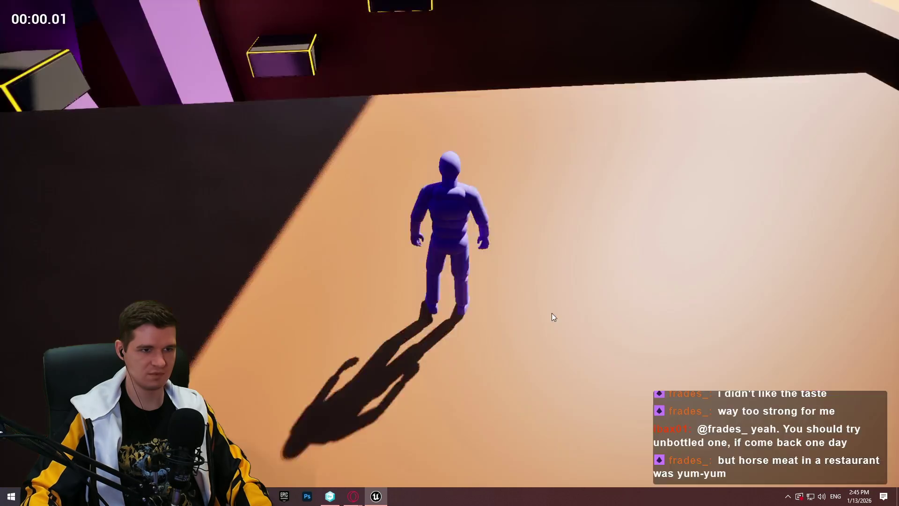
key("w")
key("space")
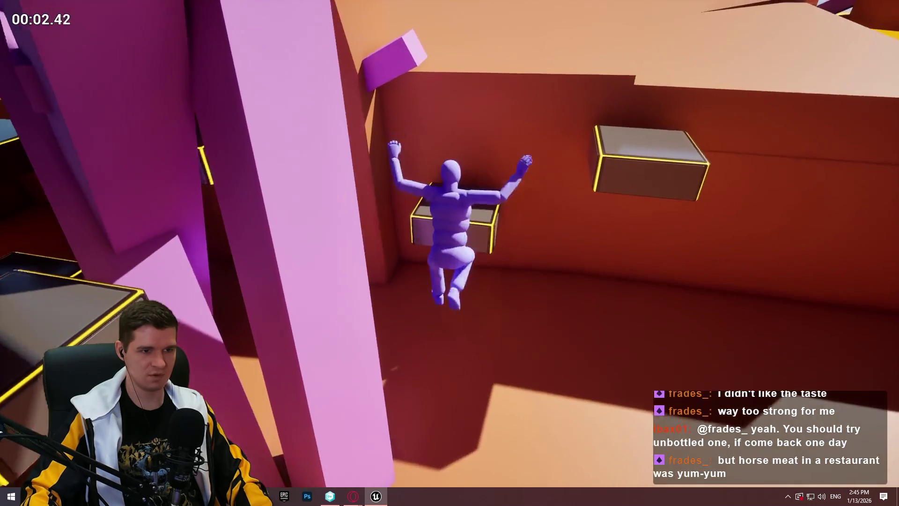
key("w")
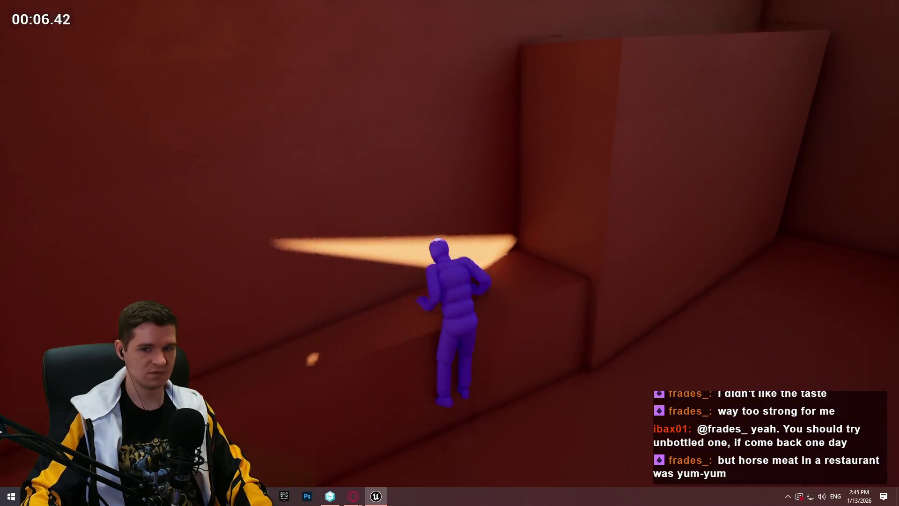
key("Escape")
key("f")
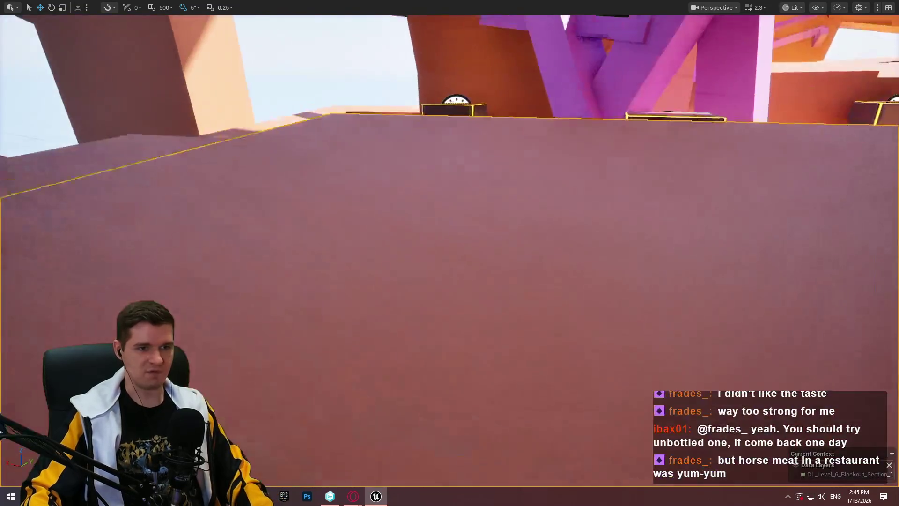
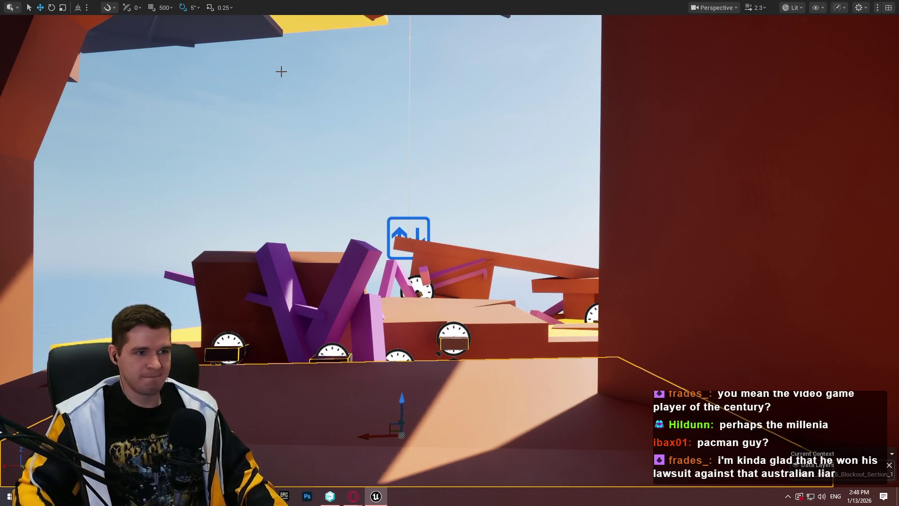
Tilt the orange slab 25 degrees and lower it toward the yellow platform, then undo.
mouse_move(253, 224)
left_mouse_down()
mouse_move(263, 291)
mouse_move(272, 177)
mouse_move(290, 141)
mouse_move(318, 196)
mouse_move(356, 225)
mouse_move(356, 253)
mouse_move(411, 287)
mouse_move(380, 357)
mouse_move(872, 230)
left_mouse_up()
key("f")
mouse_move(522, 267)
left_mouse_down()
mouse_move(515, 262)
mouse_move(579, 347)
mouse_move(596, 351)
mouse_move(562, 384)
left_mouse_up()
mouse_move(315, 228)
left_mouse_down()
mouse_move(666, 271)
mouse_move(630, 266)
mouse_move(693, 310)
mouse_move(610, 199)
left_mouse_up()
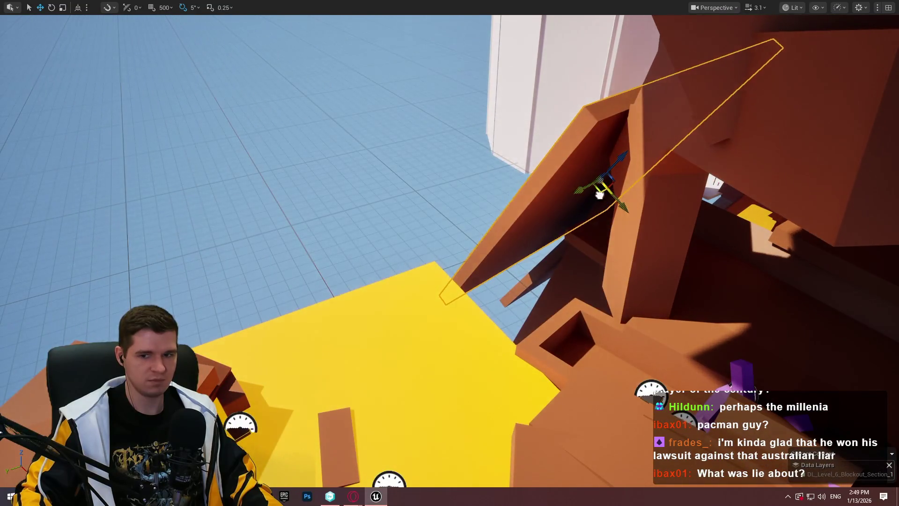
key("f")
key("e")
left_click_drag(401, 262, 401, 283)
key("w")
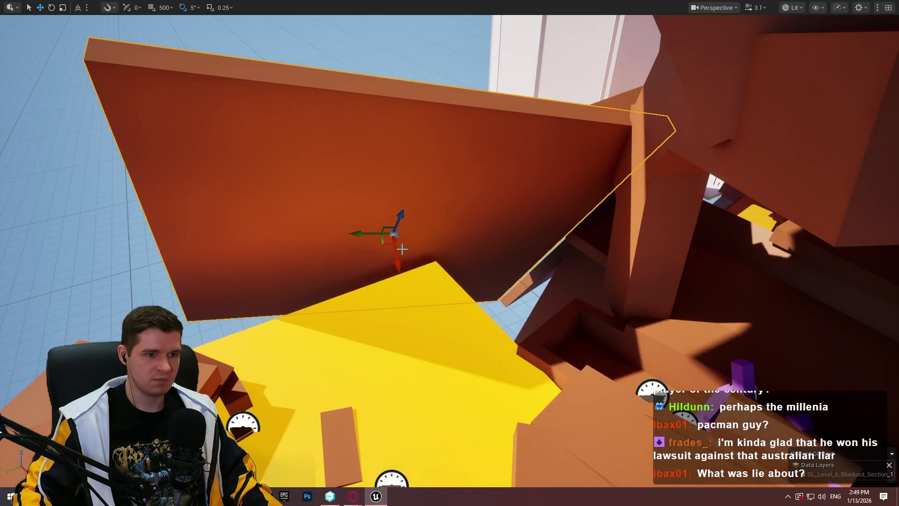
left_click_drag(392, 243, 394, 269)
key("ctrl+z")
key("ctrl+z")
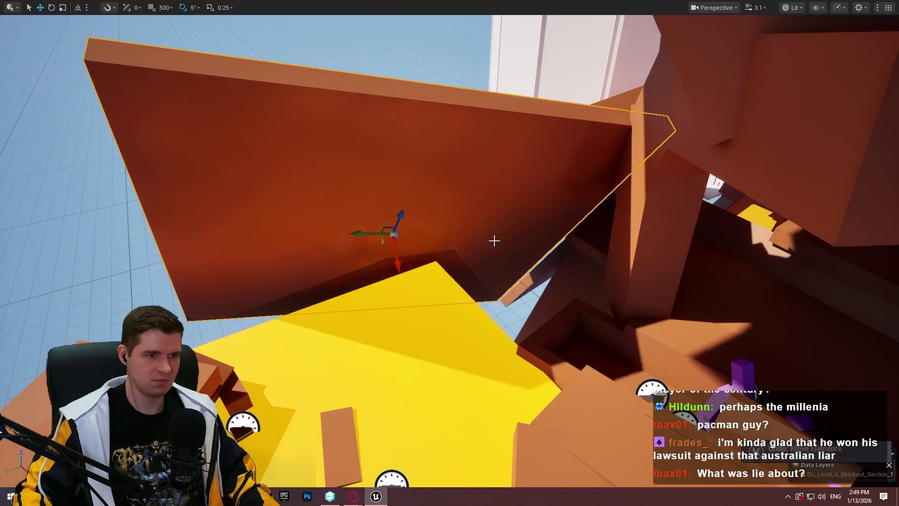
Re-tilt the orange slab and slide it along X to lean over the platform.
key("e")
left_click_drag(402, 262, 407, 271)
key("w")
mouse_move(393, 241)
left_mouse_down()
mouse_move(368, 247)
mouse_move(383, 269)
left_mouse_up()
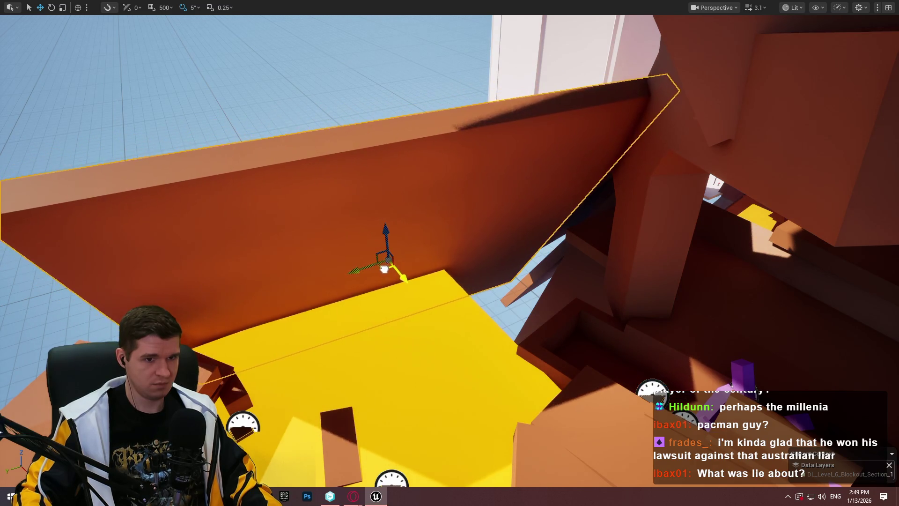
Move the slab down-left, rotate it to -50 degrees and push it against the wall.
scroll(423, 213, "down", 5)
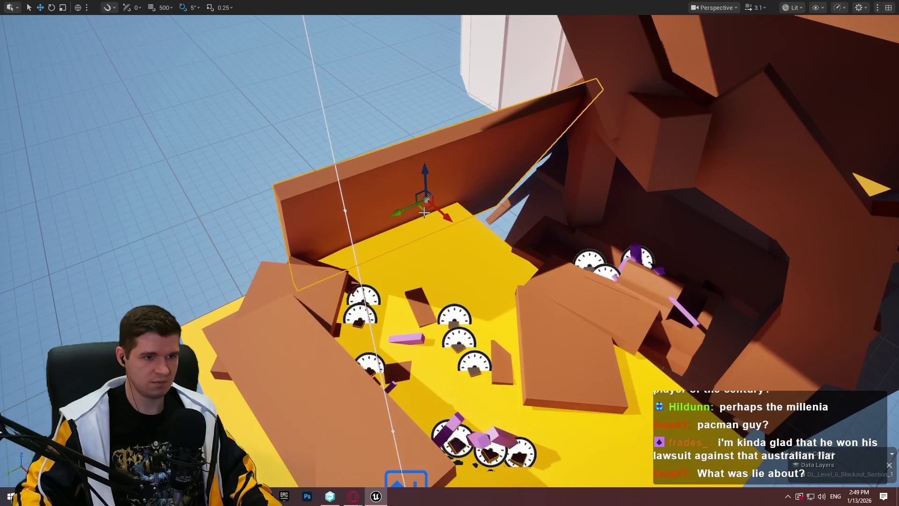
left_click_drag(424, 213, 261, 257)
key("e")
mouse_move(206, 301)
left_mouse_down()
mouse_move(267, 305)
mouse_move(276, 286)
left_mouse_up()
key("w")
mouse_move(206, 291)
left_mouse_down()
mouse_move(190, 337)
mouse_move(208, 305)
left_mouse_up()
Try a -40 degree rotation on the next slab, then undo it.
mouse_move(136, 293)
left_mouse_down()
mouse_move(300, 260)
mouse_move(311, 245)
mouse_move(317, 249)
mouse_move(331, 207)
mouse_move(329, 249)
mouse_move(301, 251)
mouse_move(272, 276)
mouse_move(300, 243)
left_mouse_up()
key("e")
left_click_drag(328, 210, 352, 201)
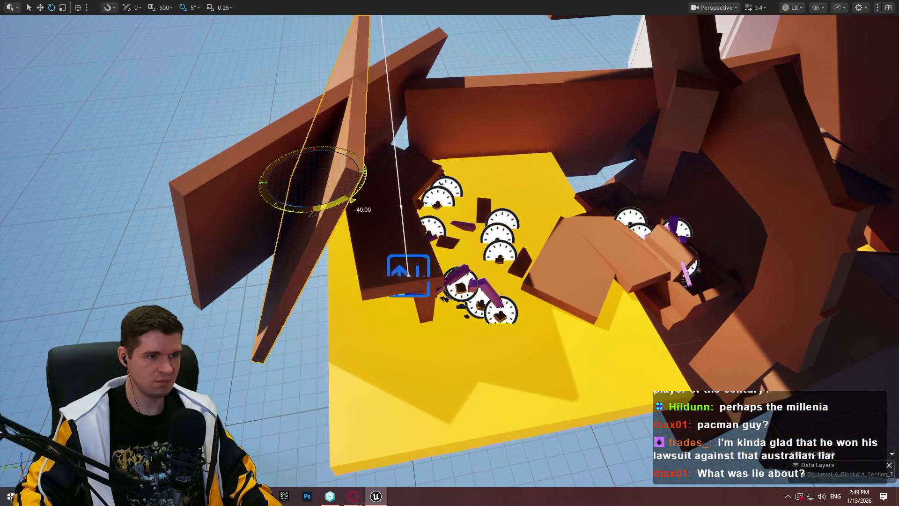
key("ctrl+z")
key("w")
Tilt that slab to -60 degrees and shift it down and to the right.
key("e")
left_click_drag(341, 262, 351, 269)
key("w")
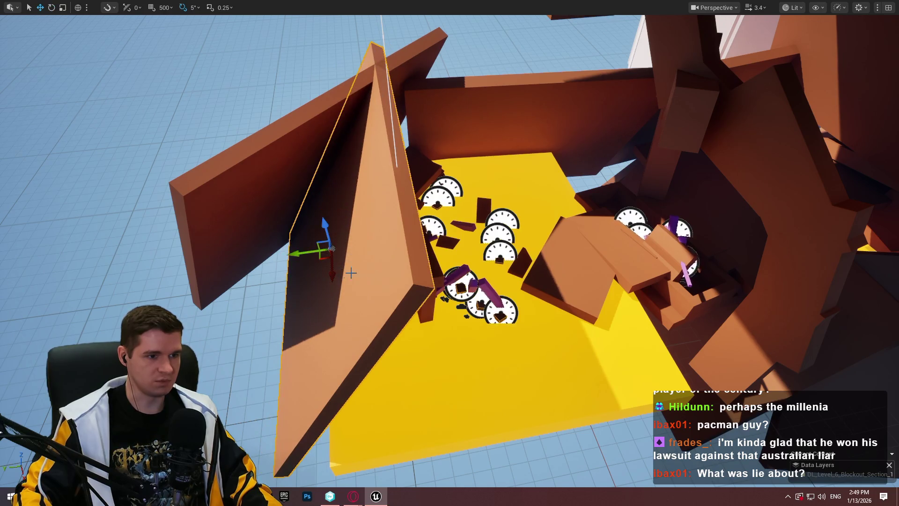
key("ctrl+z")
key("e")
mouse_move(514, 339)
left_mouse_down()
mouse_move(520, 360)
mouse_move(519, 322)
mouse_move(518, 331)
left_mouse_up()
key("w")
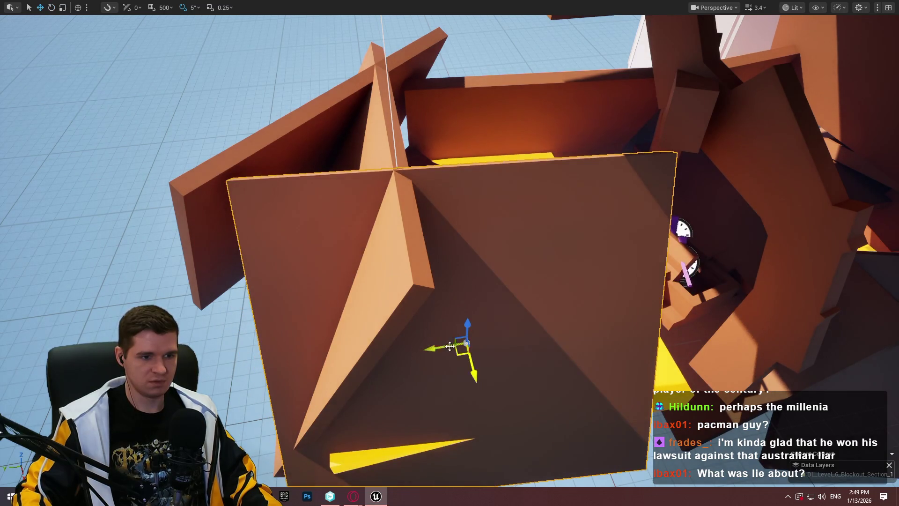
left_click_drag(450, 346, 501, 381)
Slide the narrow spike piece left and rotate the left panel further.
left_click(391, 188)
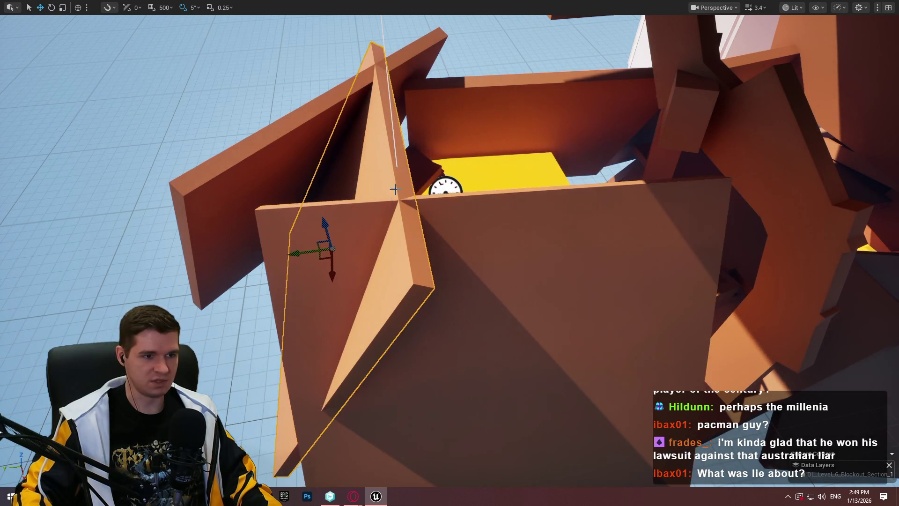
mouse_move(316, 251)
left_mouse_down()
mouse_move(282, 259)
mouse_move(297, 259)
mouse_move(276, 270)
left_mouse_up()
left_click_drag(647, 190, 647, 190)
left_click(261, 171)
key("e")
left_click_drag(299, 148, 299, 147)
left_click_drag(496, 224, 496, 223)
left_click_drag(416, 185, 415, 186)
left_click(375, 186)
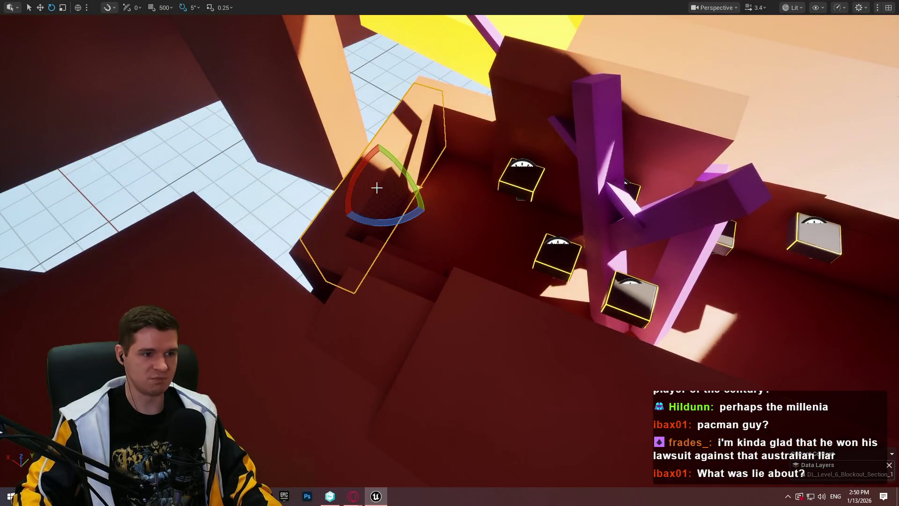
Raise the slanted block, then level the left block with a -55° rotation and lift it.
key("w")
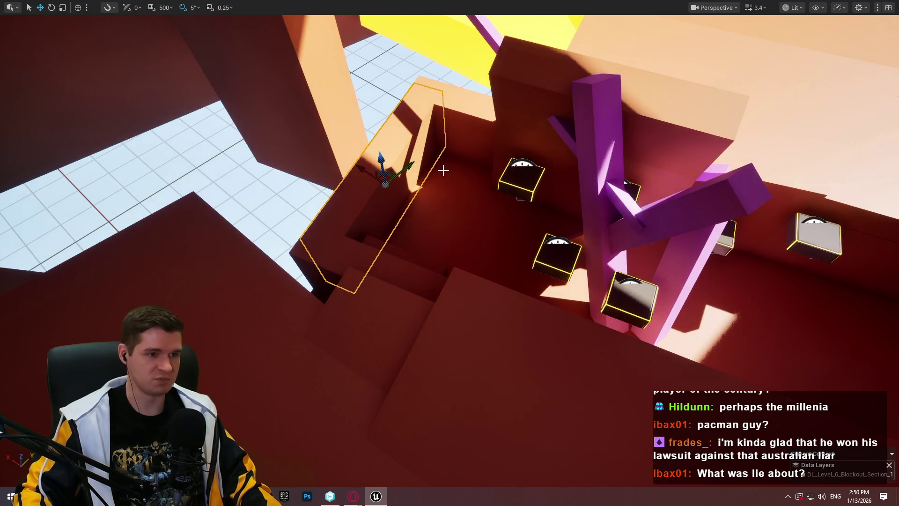
mouse_move(380, 163)
left_mouse_down()
mouse_move(367, 109)
mouse_move(370, 117)
mouse_move(475, 104)
mouse_move(219, 205)
left_mouse_up()
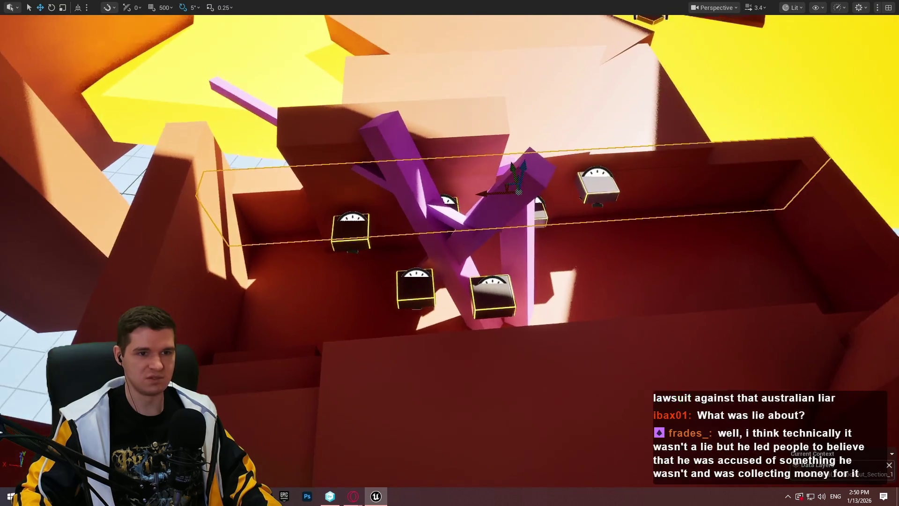
left_click(219, 204)
key("e")
mouse_move(224, 250)
left_mouse_down()
mouse_move(218, 272)
mouse_move(239, 237)
left_mouse_up()
key("w")
mouse_move(183, 258)
left_mouse_down()
mouse_move(225, 169)
mouse_move(208, 168)
left_mouse_up()
Slide the levelled block along Y to border the sunken gauge area.
scroll(208, 168, "up", 3)
mouse_move(507, 110)
left_mouse_down()
mouse_move(468, 141)
mouse_move(507, 110)
left_mouse_up()
left_click_drag(484, 241, 277, 233)
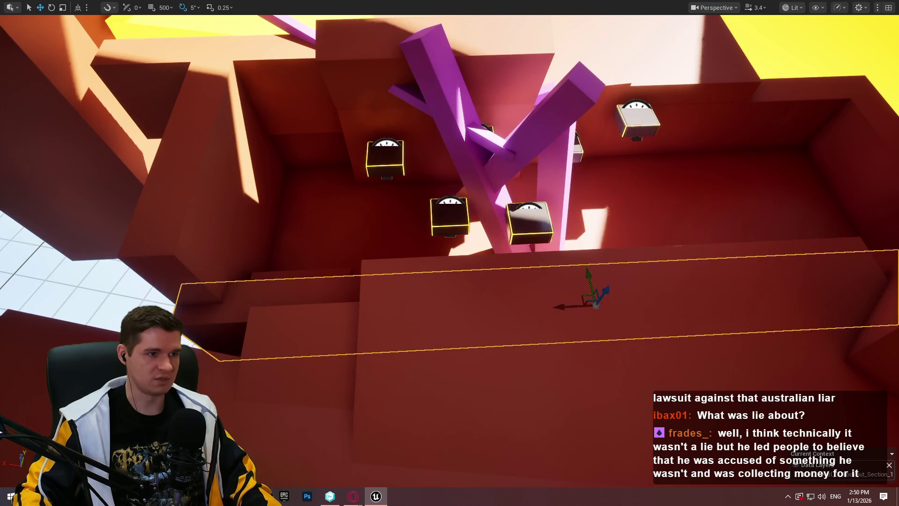
left_click_drag(241, 116, 201, 321)
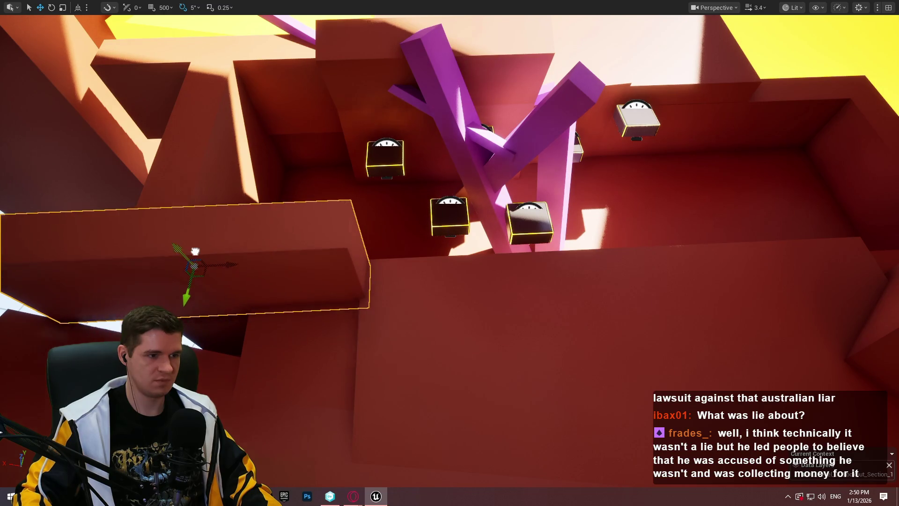
right_click(402, 335)
left_click(492, 325)
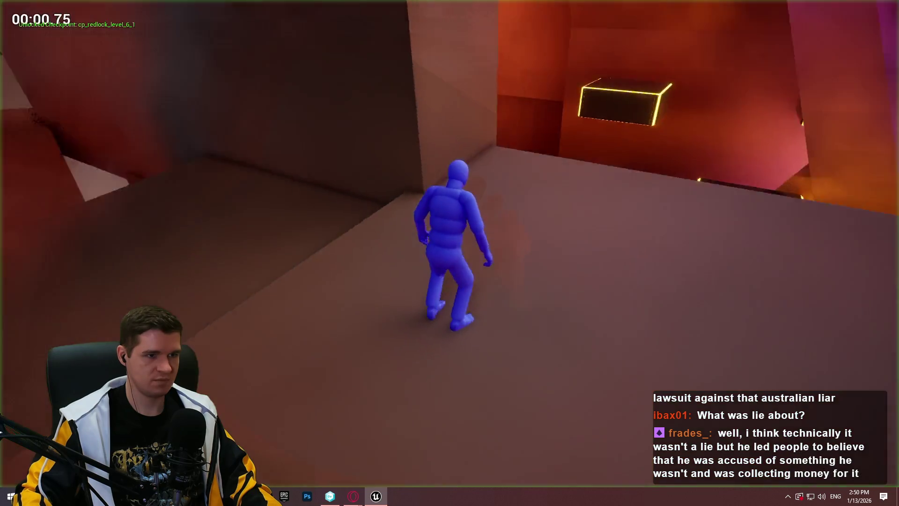
key("w")
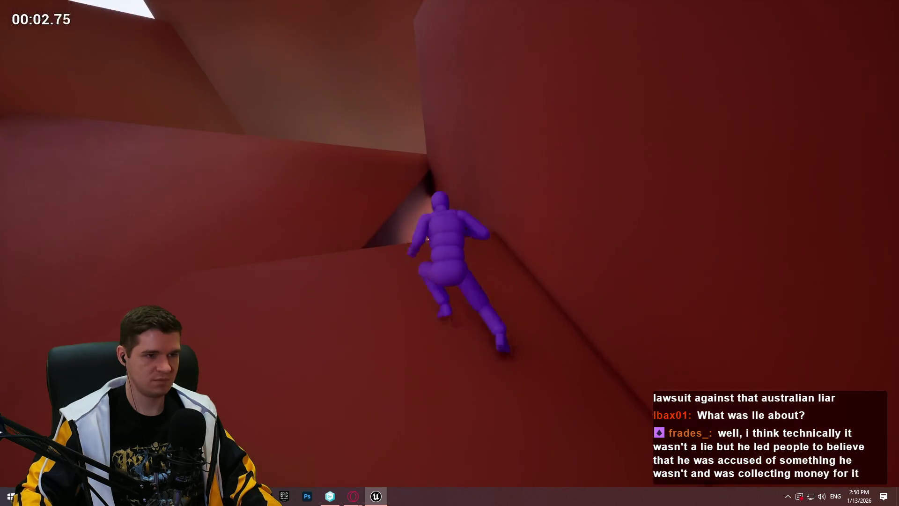
key("w")
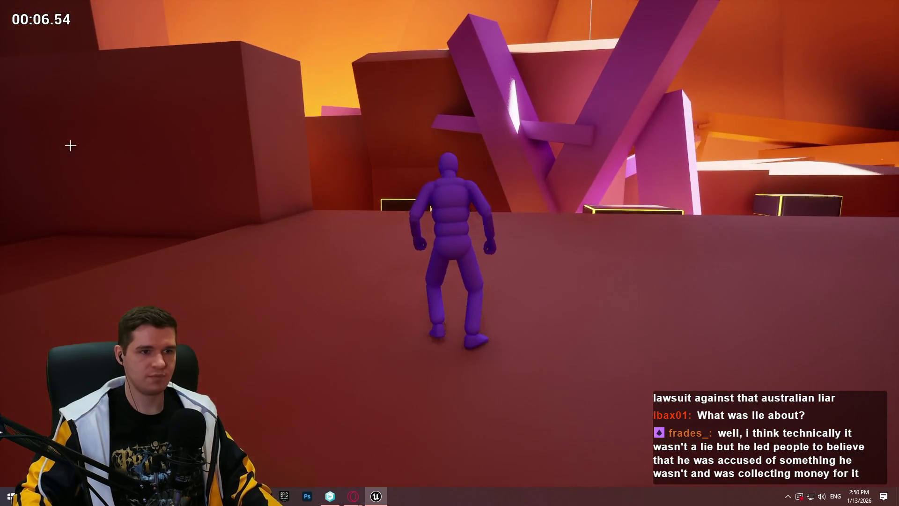
key("Escape")
key("w")
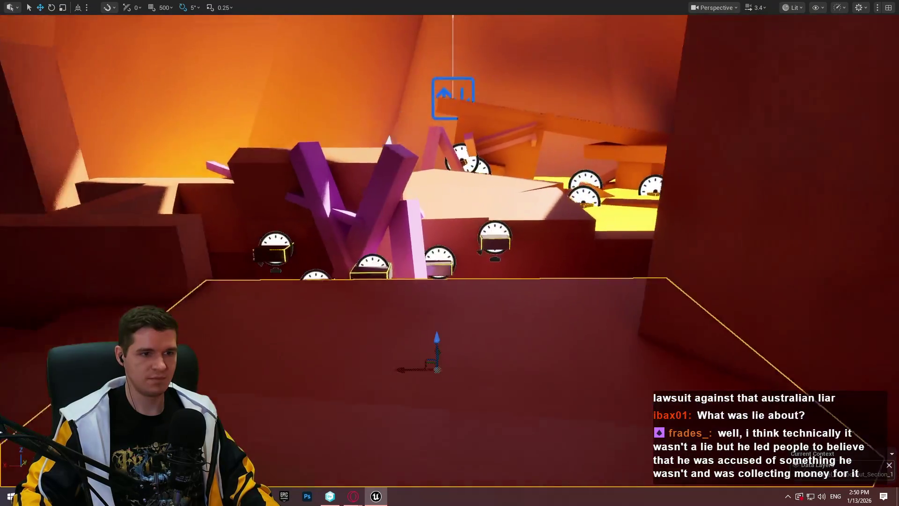
key("e")
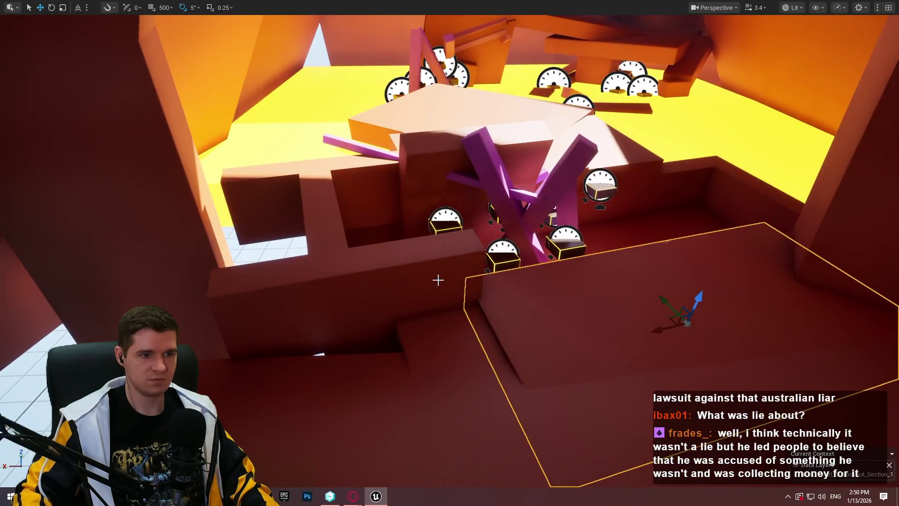
key("w")
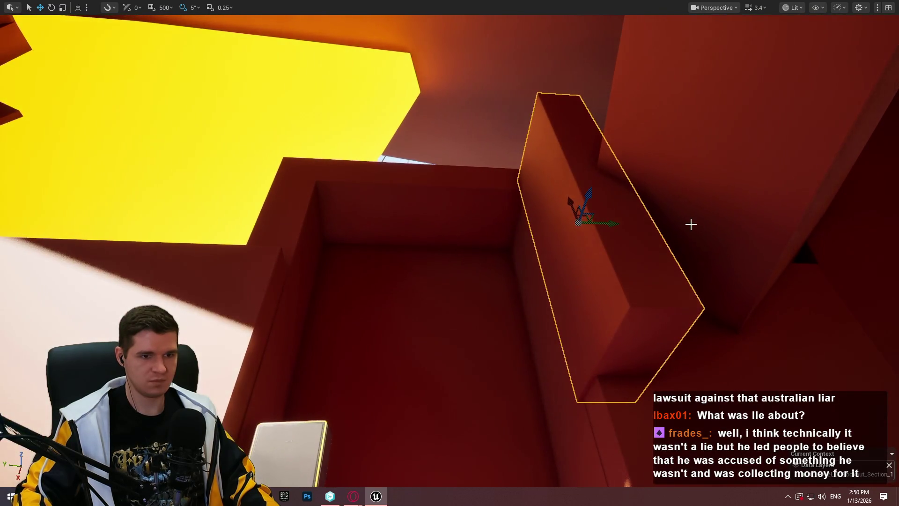
key("w")
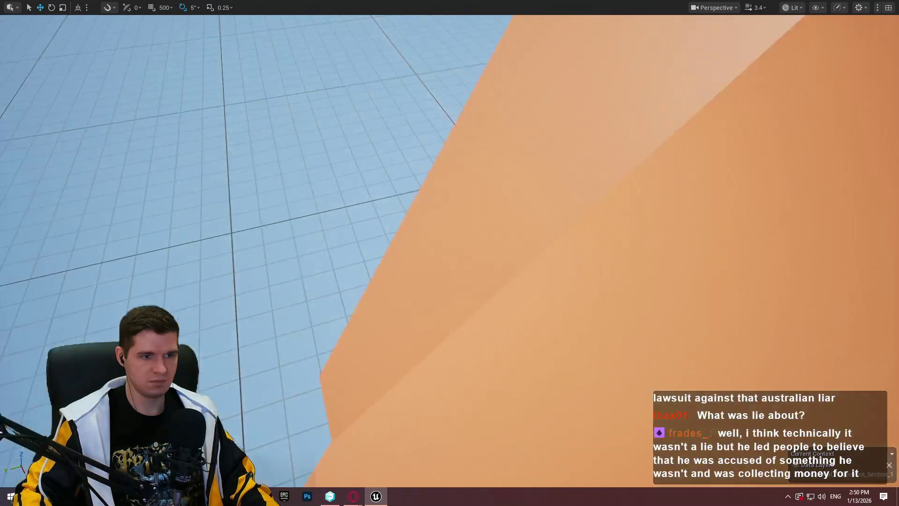
scroll(613, 219, "up", 2)
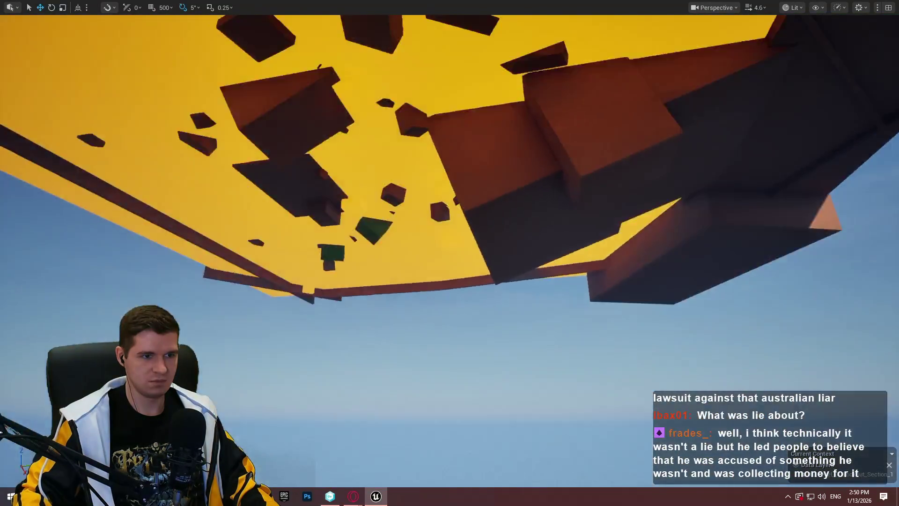
key("w")
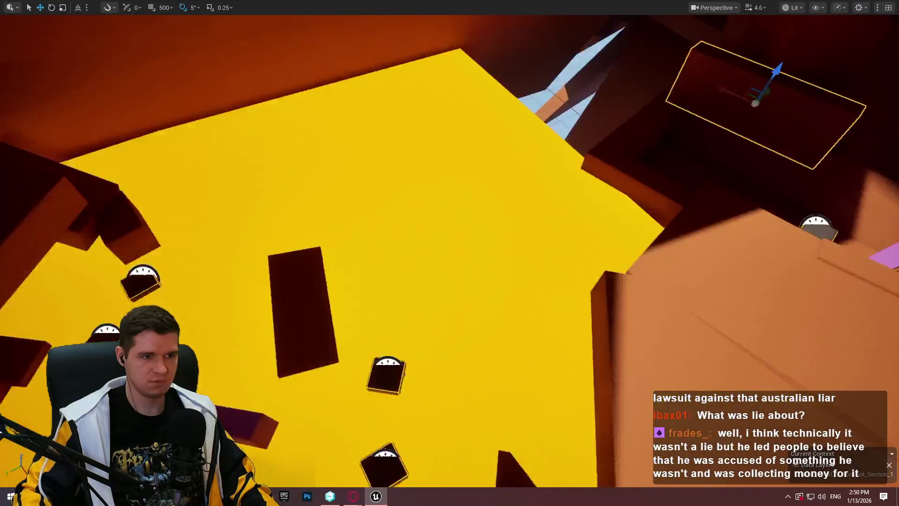
key("w")
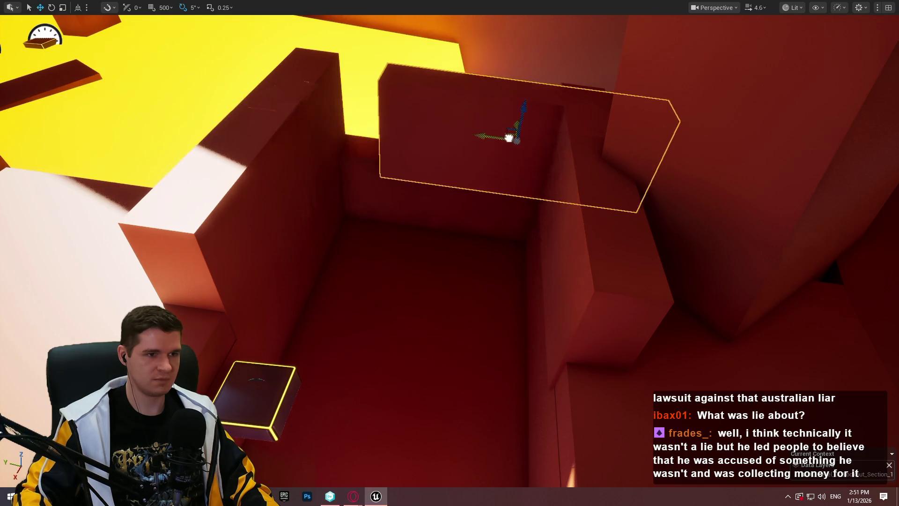
key("s")
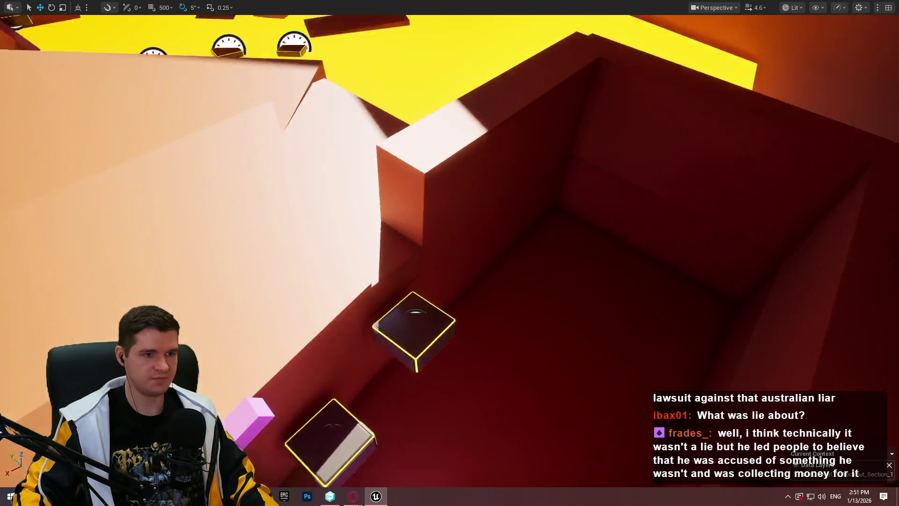
key("s")
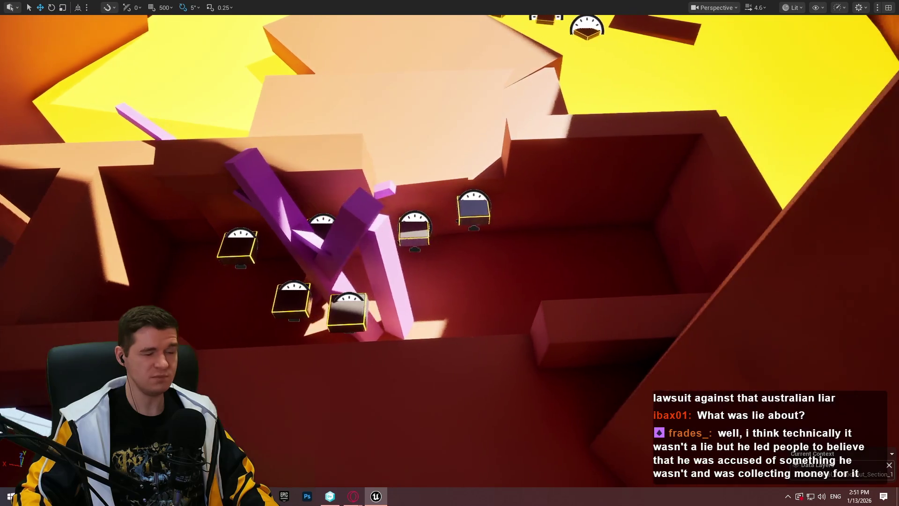
key("w")
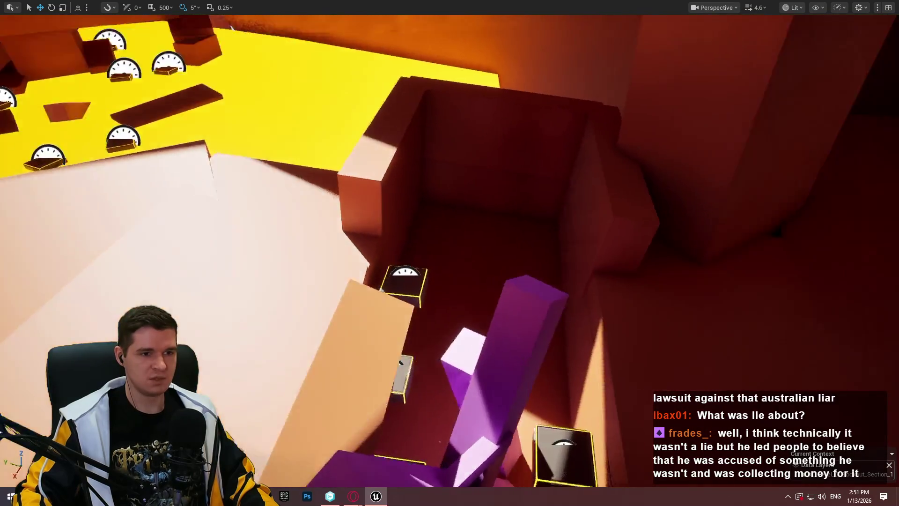
key("w")
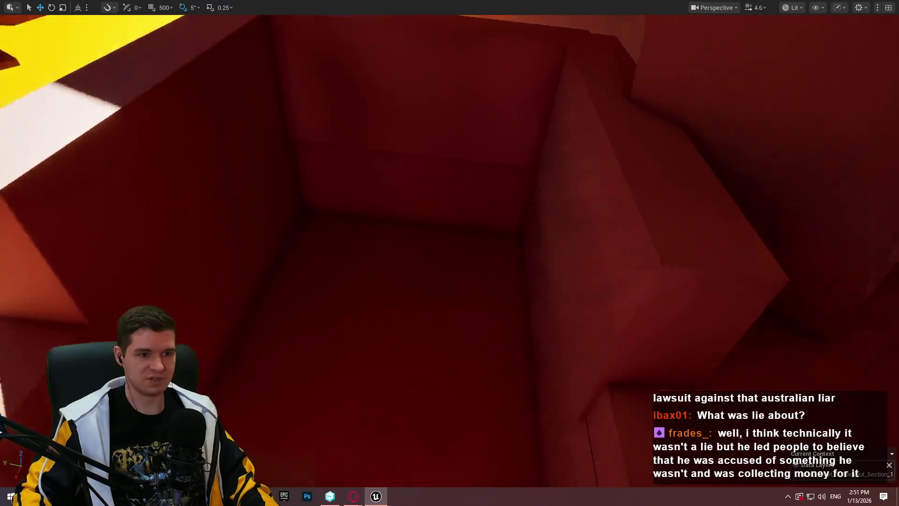
key("s")
key("s")
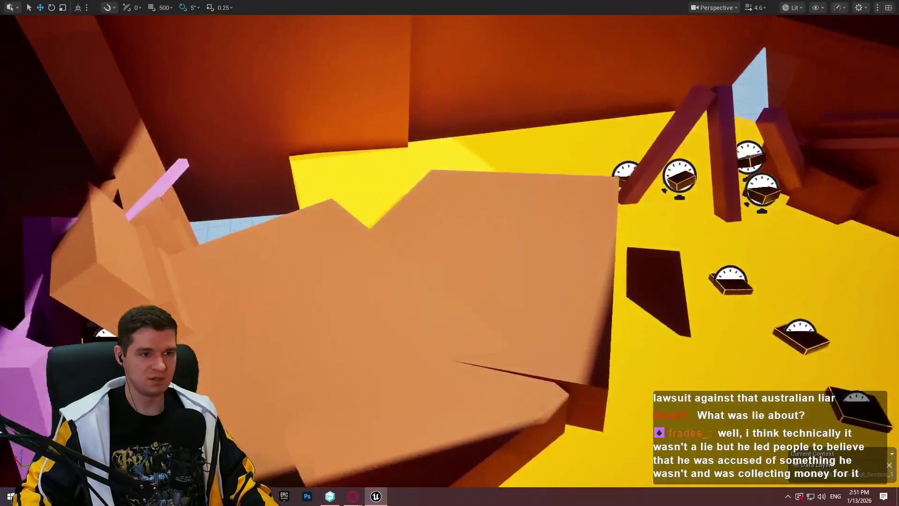
scroll(450, 253, "up", 1)
key("w")
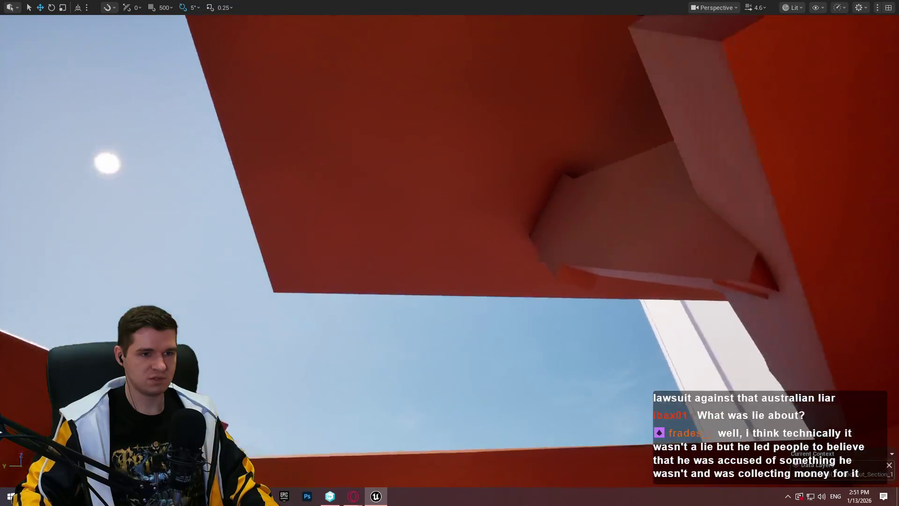
scroll(449, 253, "up", 1)
key("w")
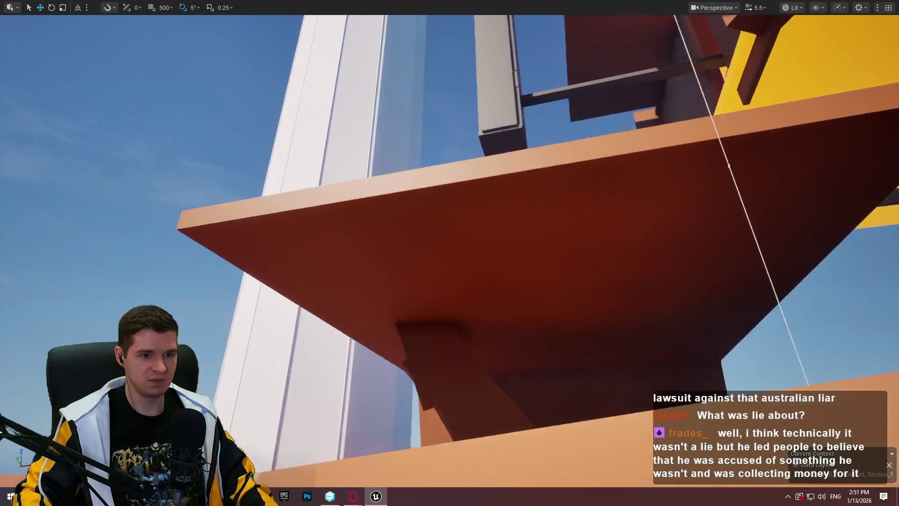
key("s")
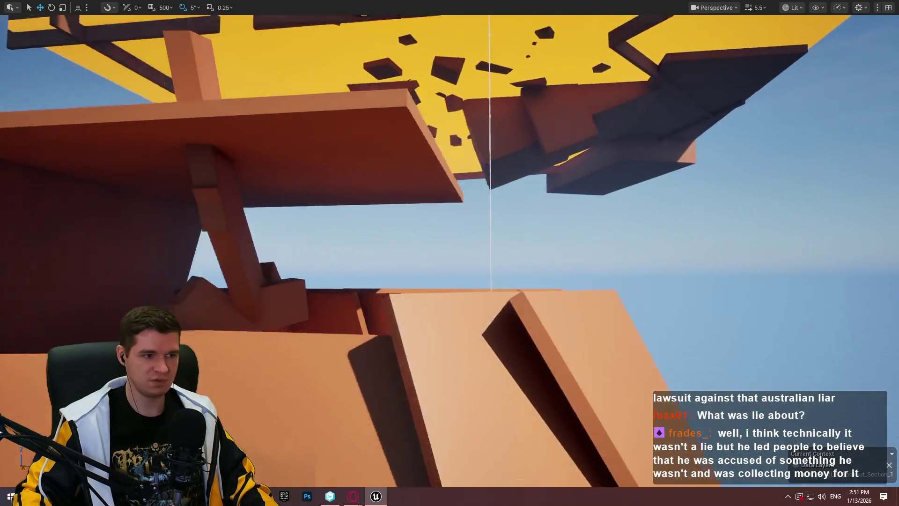
key("w")
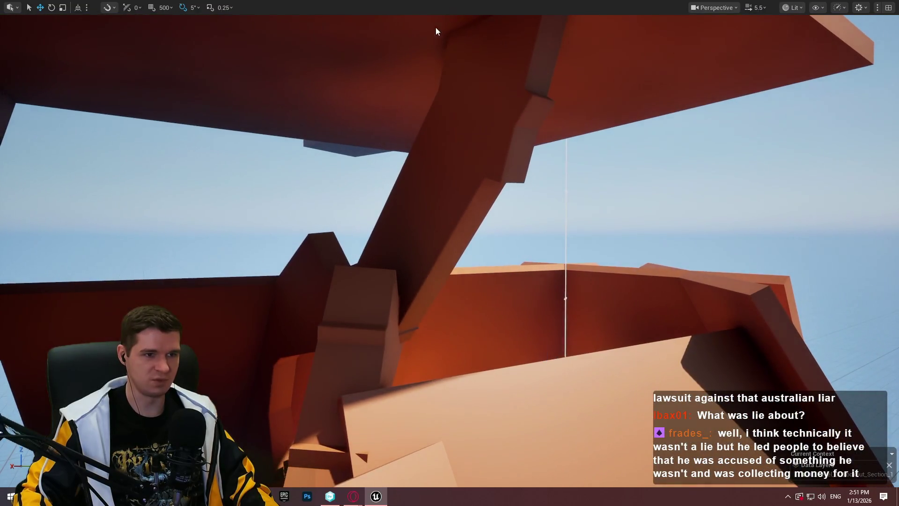
key("w")
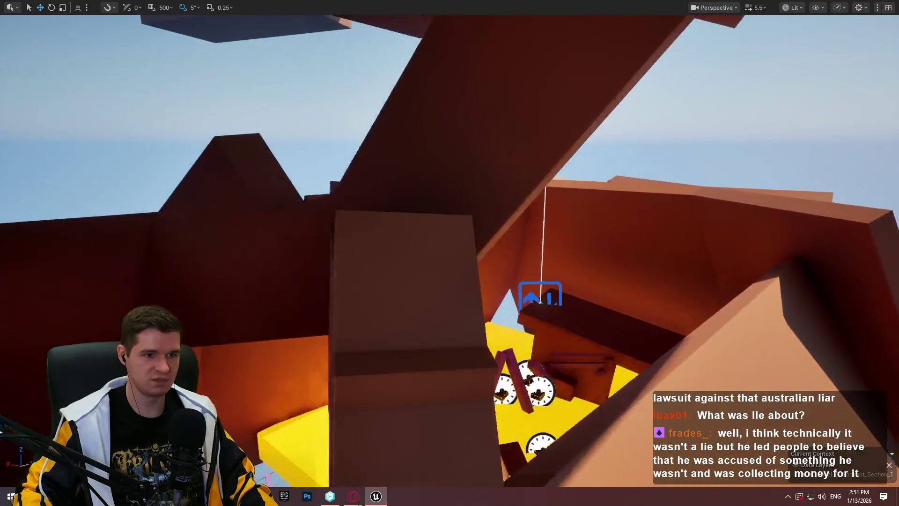
key("w")
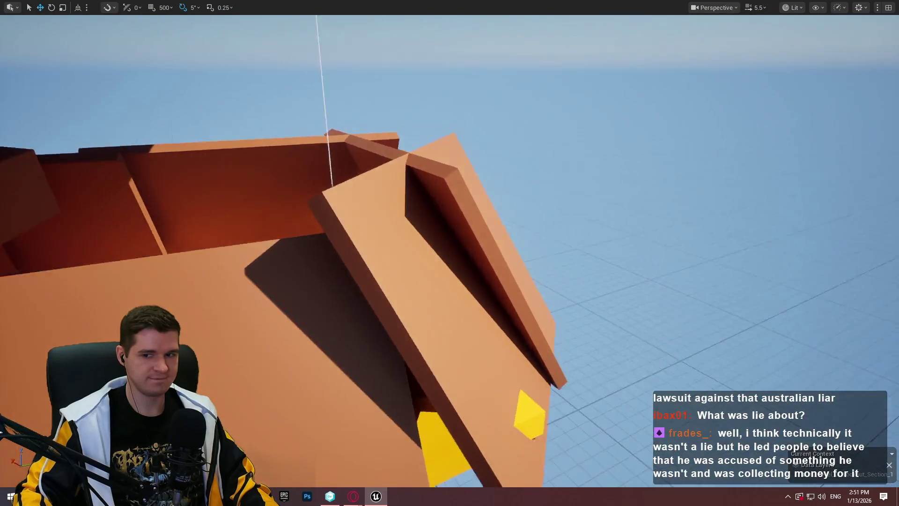
key("w")
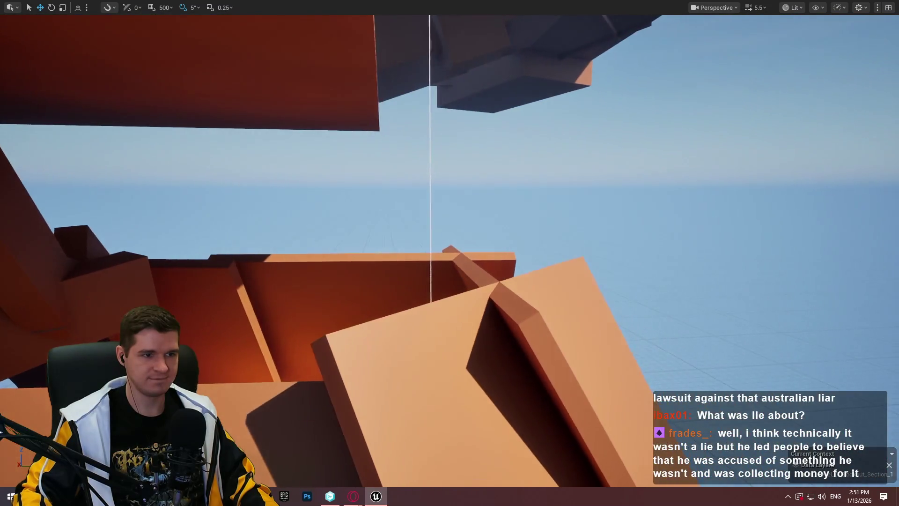
key("w")
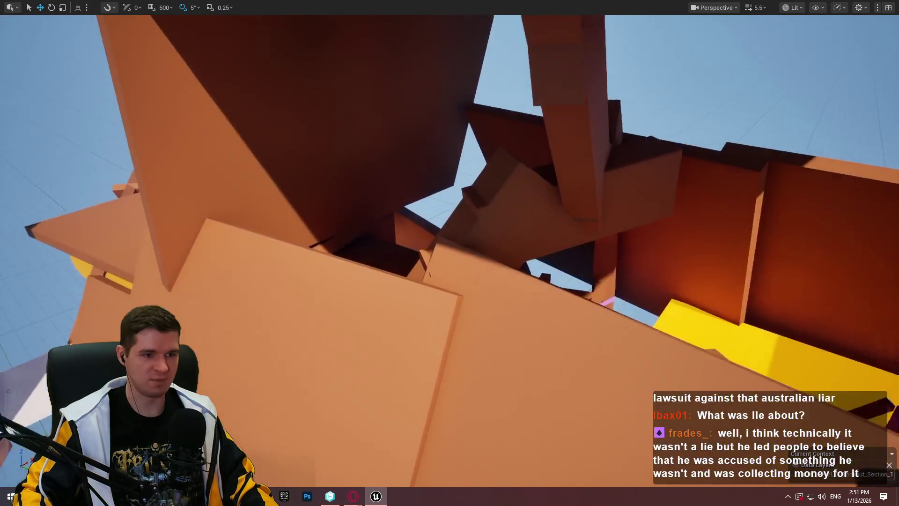
key("s")
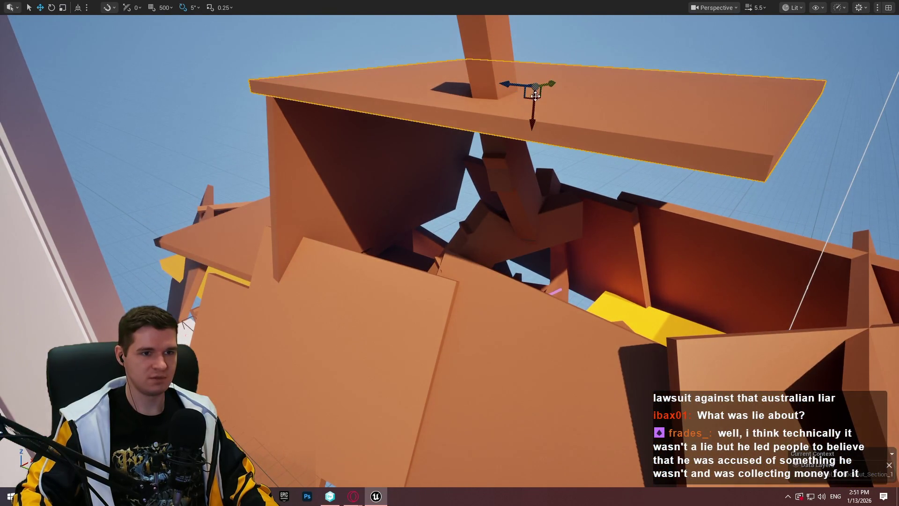
Alt-drag a copy of the orange slab below, turn it 90 degrees and shift it down-right.
left_click_drag(534, 89, 562, 173, "alt")
mouse_move(520, 143)
left_mouse_down()
mouse_move(538, 215)
mouse_move(553, 166)
mouse_move(492, 187)
mouse_move(457, 187)
mouse_move(452, 162)
mouse_move(440, 196)
mouse_move(424, 206)
left_mouse_up()
left_click_drag(328, 104, 497, 234)
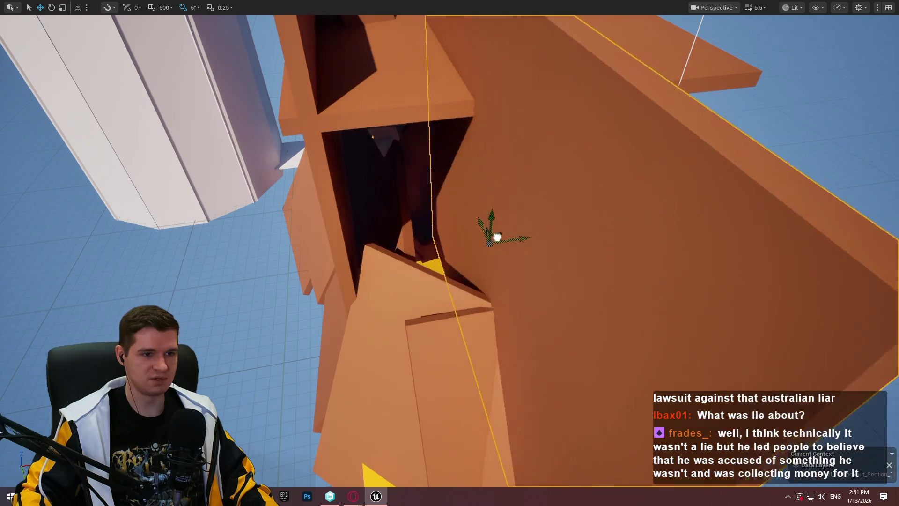
key("e")
left_click_drag(461, 212, 505, 234)
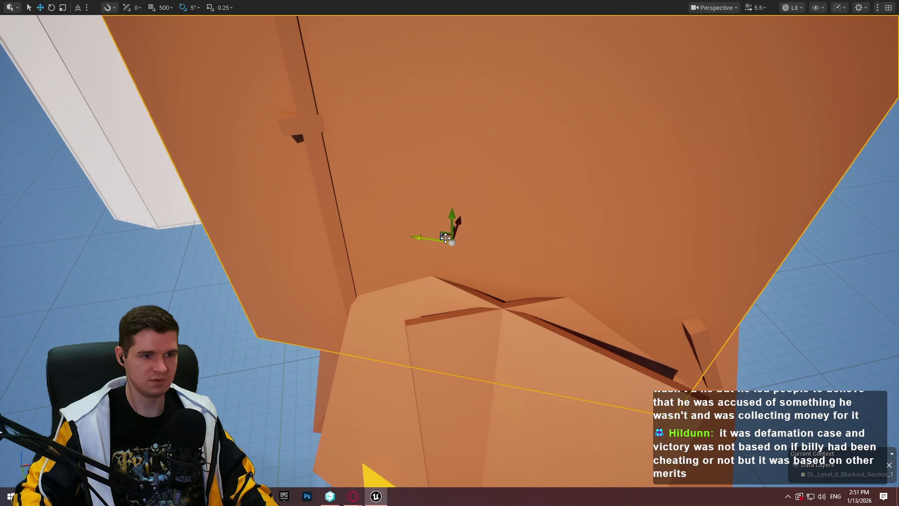
left_click_drag(445, 235, 458, 255)
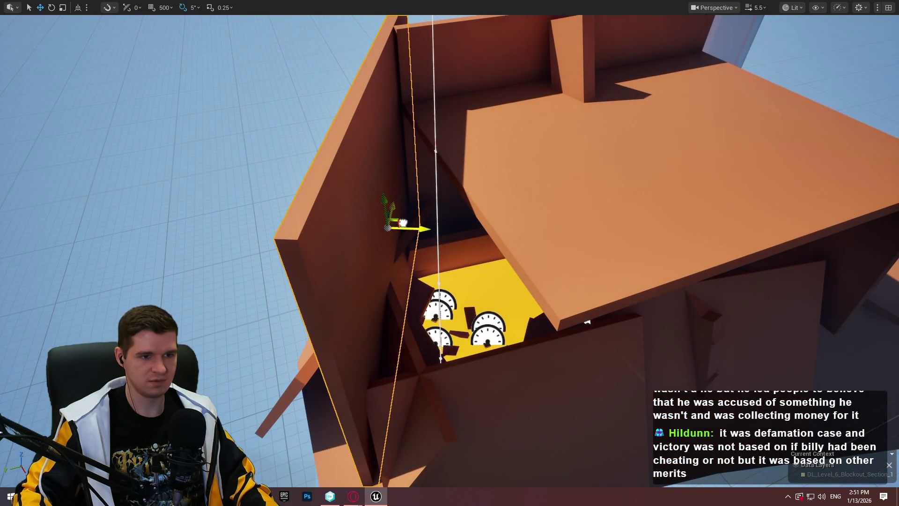
Rotate the copied slab upright, about -80 degrees, as a new angled wall.
key("e")
left_click_drag(402, 222, 488, 299)
mouse_move(457, 343)
left_mouse_down()
mouse_move(510, 353)
mouse_move(479, 361)
left_mouse_up()
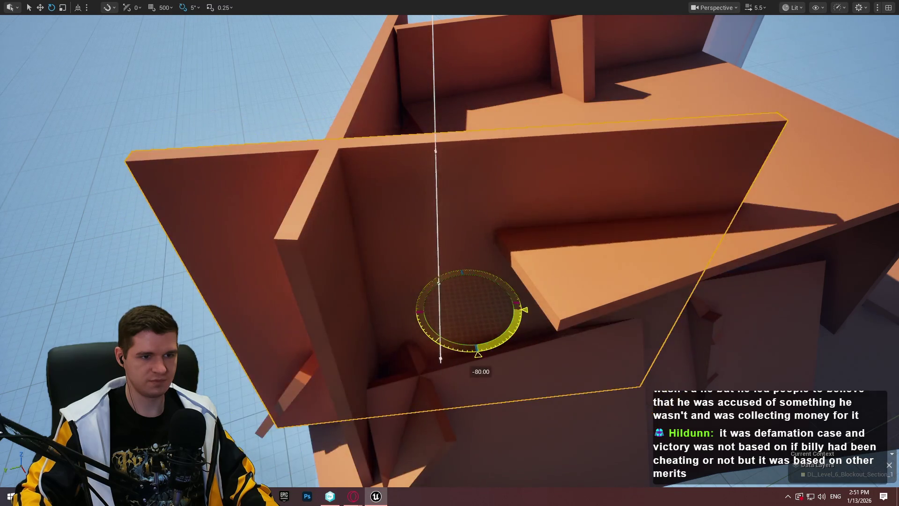
left_click_drag(483, 315, 482, 368)
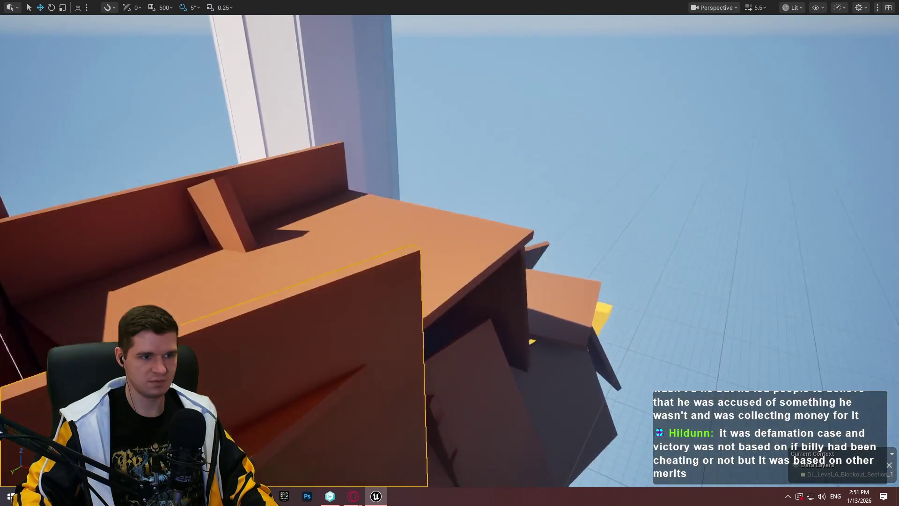
scroll(196, 225, "up", 1)
mouse_move(190, 233)
left_mouse_down()
mouse_move(202, 220)
mouse_move(190, 233)
mouse_move(512, 326)
mouse_move(463, 344)
left_mouse_up()
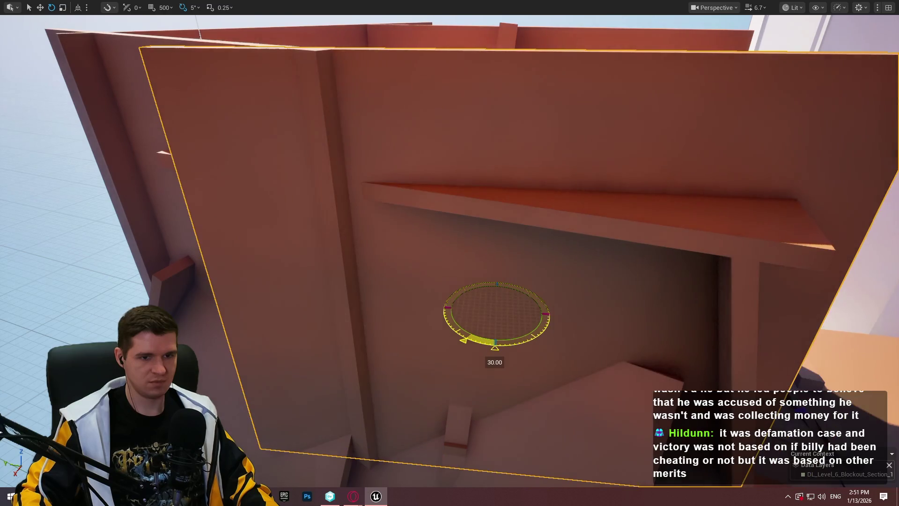
mouse_move(629, 296)
left_mouse_down()
mouse_move(608, 281)
mouse_move(581, 309)
mouse_move(543, 286)
mouse_move(533, 309)
mouse_move(496, 272)
mouse_move(487, 281)
mouse_move(478, 271)
mouse_move(463, 276)
left_mouse_up()
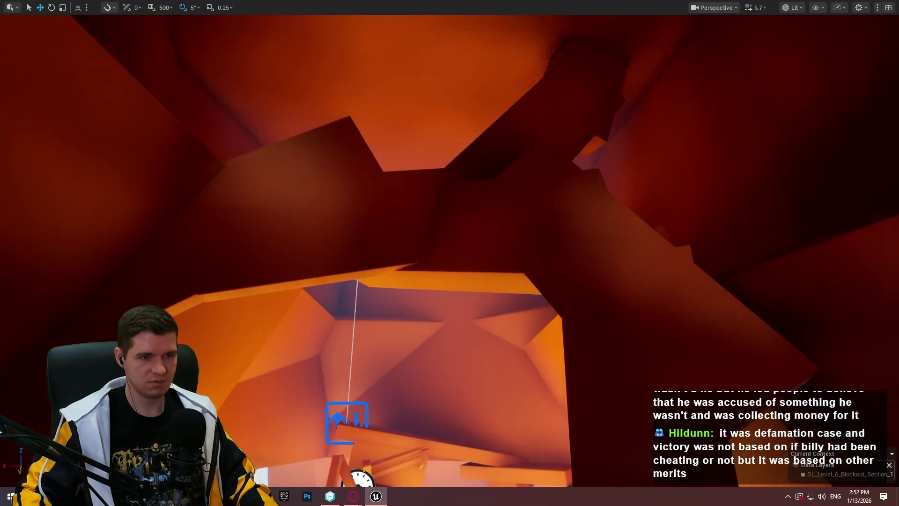
Select the dark box block and stretch it taller along Z.
left_click_drag(464, 277, 445, 276)
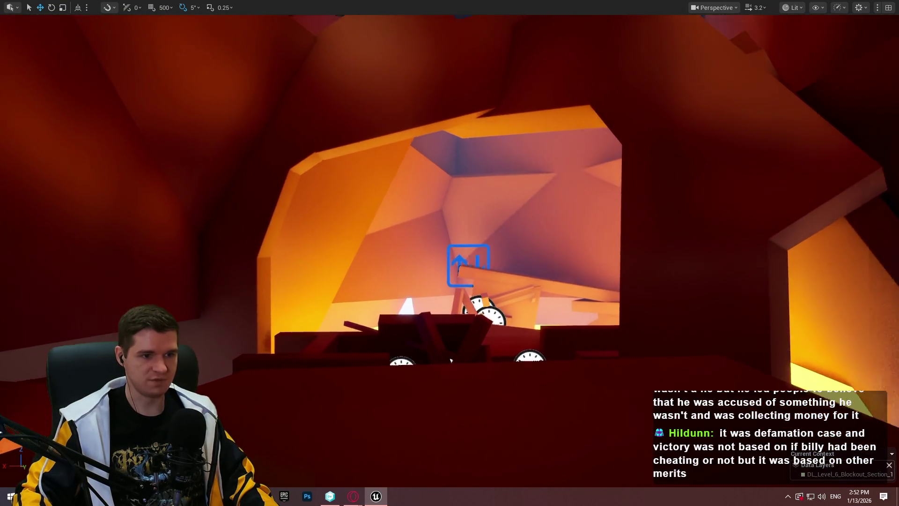
mouse_move(451, 360)
left_mouse_down()
mouse_move(442, 351)
mouse_move(447, 304)
left_mouse_up()
left_click(608, 281)
mouse_move(609, 280)
left_mouse_down()
mouse_move(585, 257)
mouse_move(564, 289)
left_mouse_up()
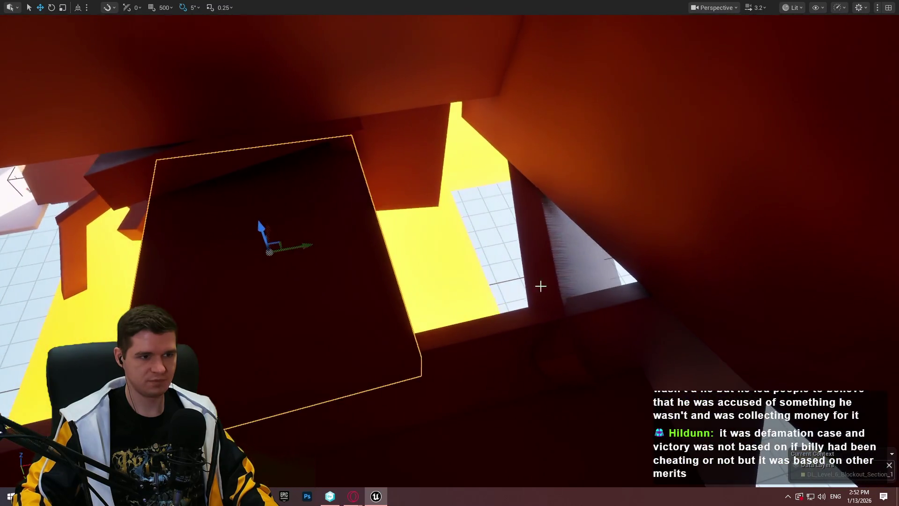
left_click_drag(312, 244, 531, 254)
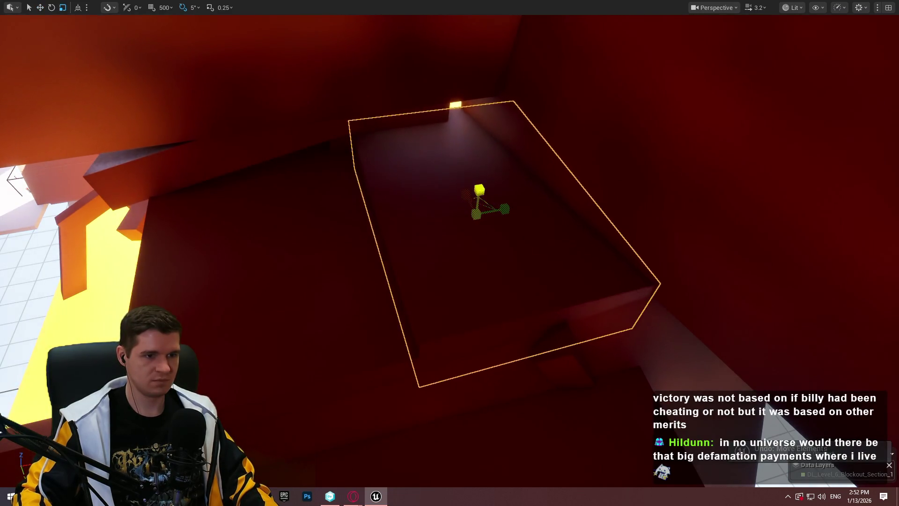
left_click_drag(479, 190, 479, 131)
mouse_move(481, 182)
left_mouse_down()
mouse_move(495, 228)
mouse_move(389, 242)
mouse_move(179, 298)
left_mouse_up()
left_click_drag(341, 260, 212, 240)
Move an interior block left and down, and reposition the hexagonal slab beside the gauges.
mouse_move(544, 283)
left_mouse_down()
mouse_move(487, 244)
mouse_move(515, 241)
left_mouse_up()
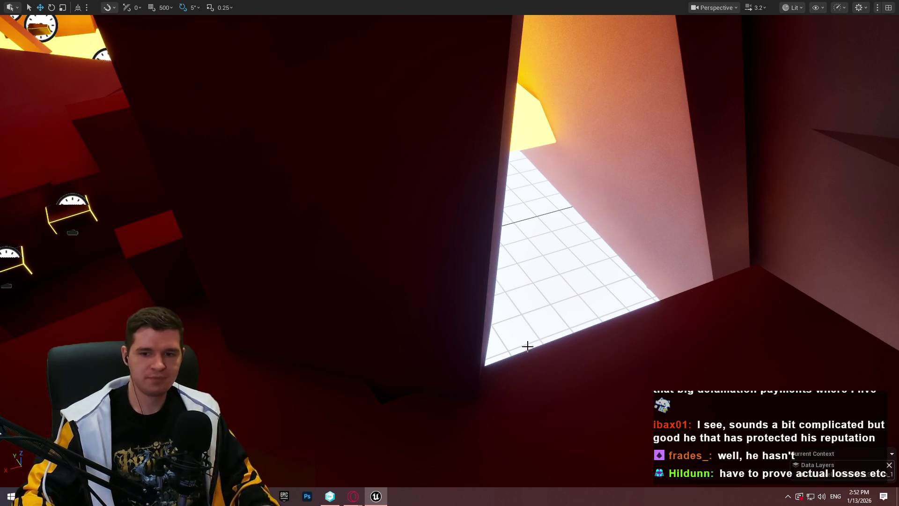
mouse_move(515, 392)
left_mouse_down()
mouse_move(673, 354)
mouse_move(427, 321)
mouse_move(430, 356)
left_mouse_up()
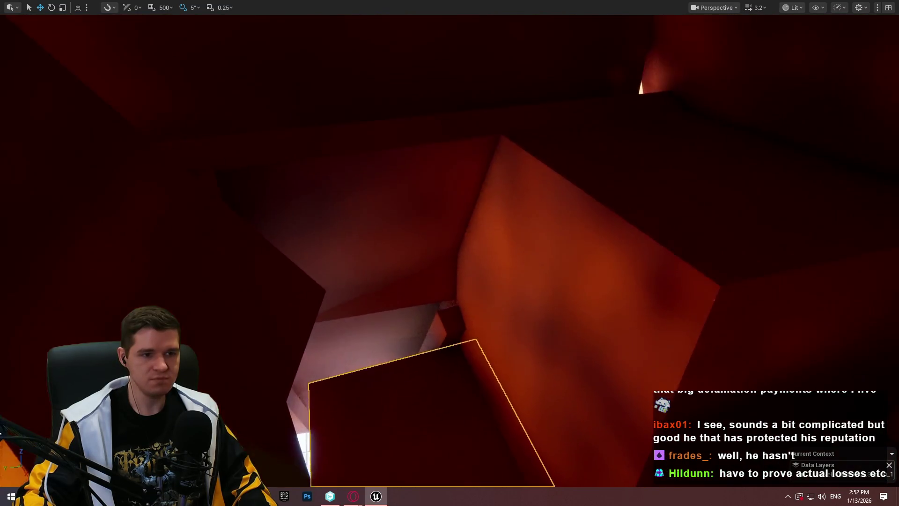
mouse_move(704, 319)
left_mouse_down()
mouse_move(828, 317)
mouse_move(836, 271)
left_mouse_up()
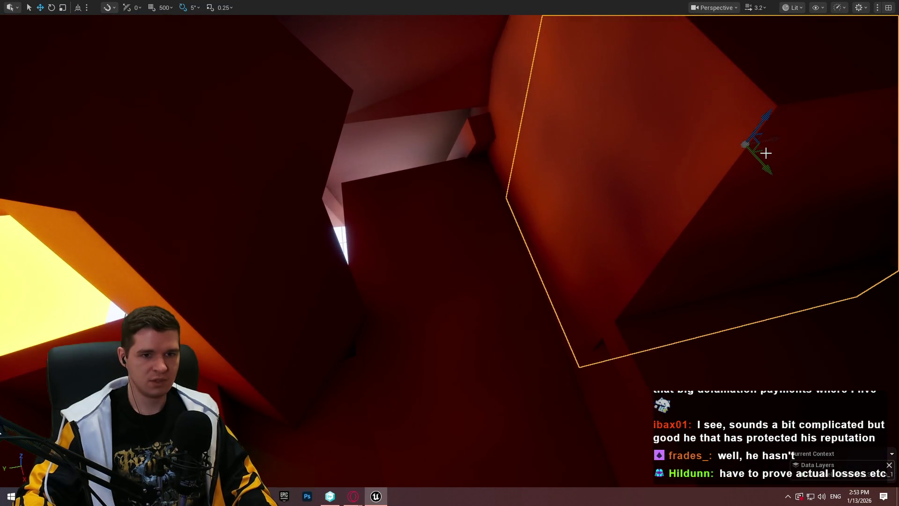
left_click_drag(764, 151, 335, 113)
left_click_drag(315, 54, 323, 205)
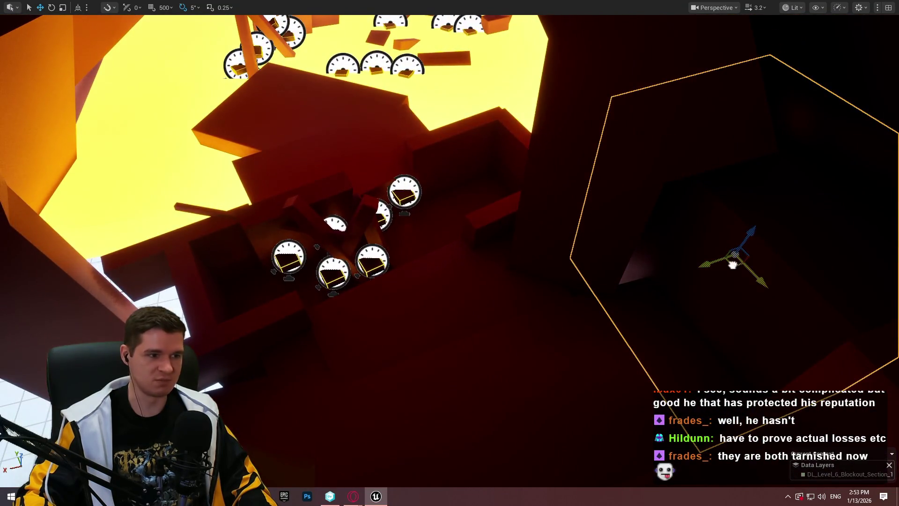
left_click_drag(733, 265, 3, 352)
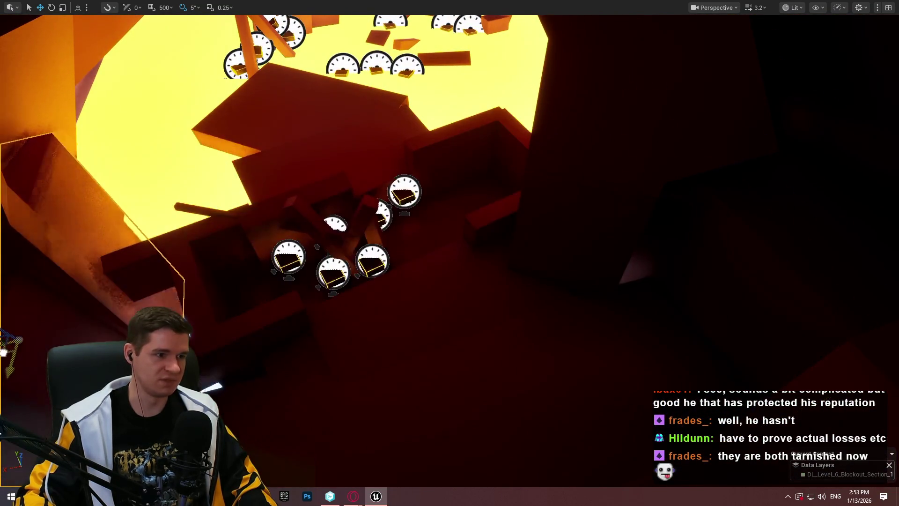
key("f")
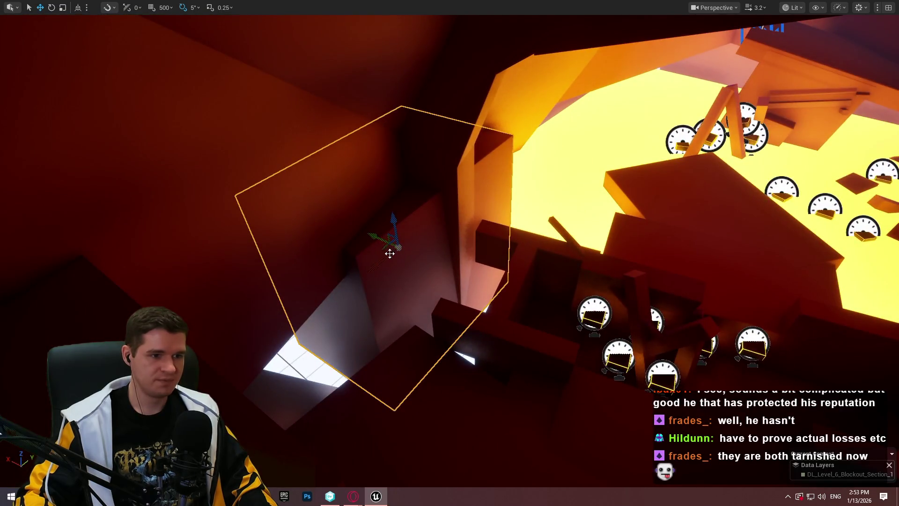
left_click_drag(382, 251, 423, 287)
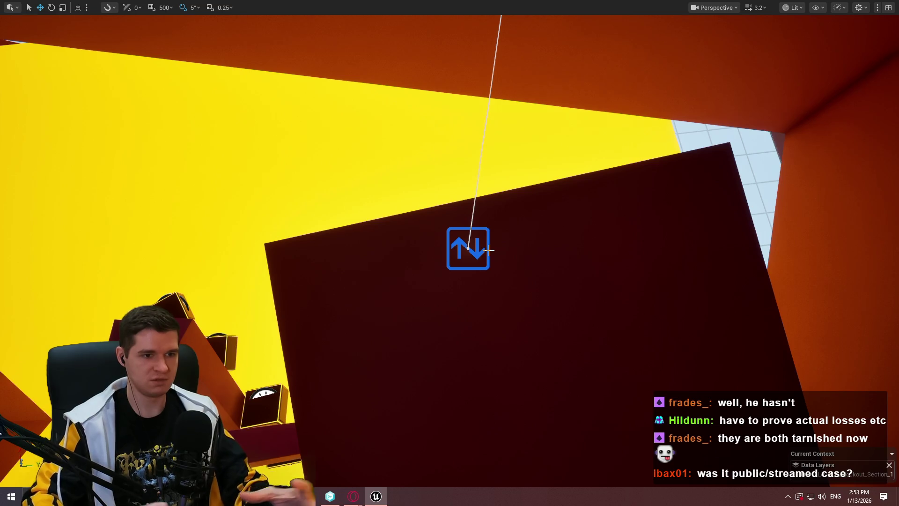
Fly back toward the dark box, then switch to the 'mining elevator old' Google Images results.
scroll(449, 250, "up", 3)
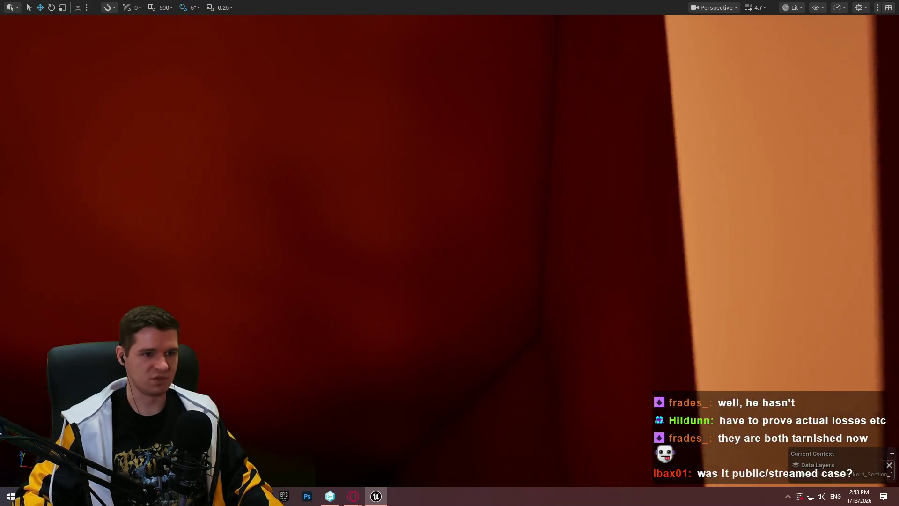
key("w")
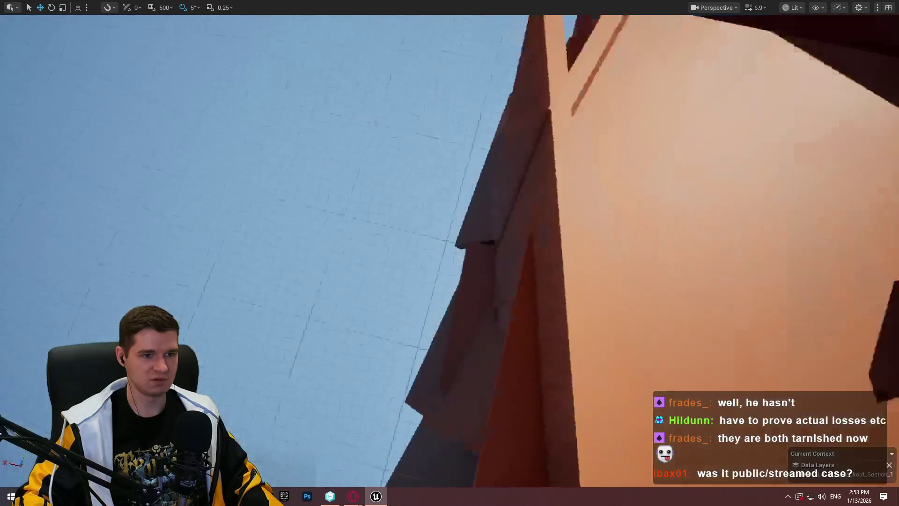
key("w")
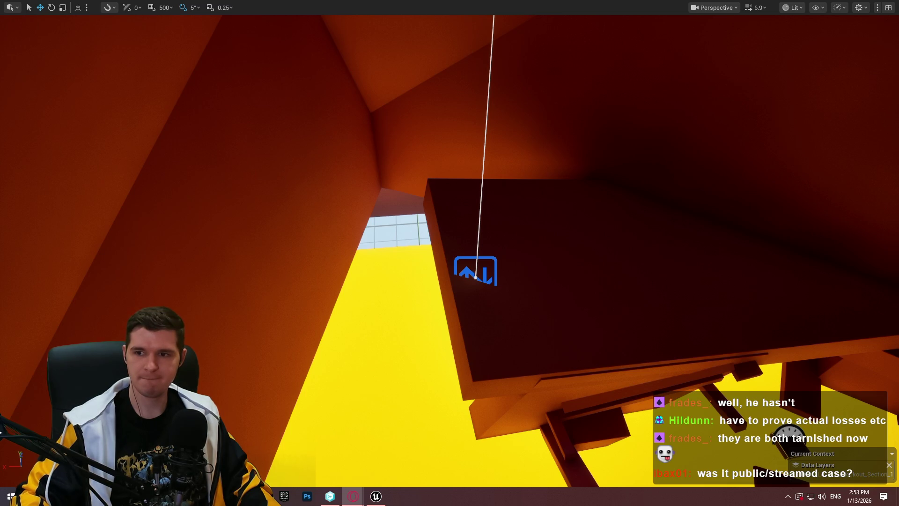
key("alt+Tab")
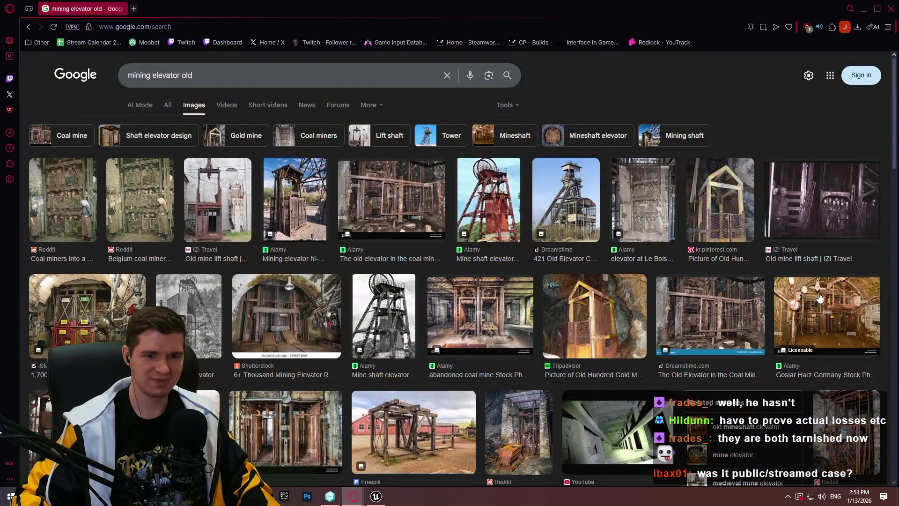
Preview the old mine-shaft elevator references, then close the browser to return to the level.
left_click(864, 200)
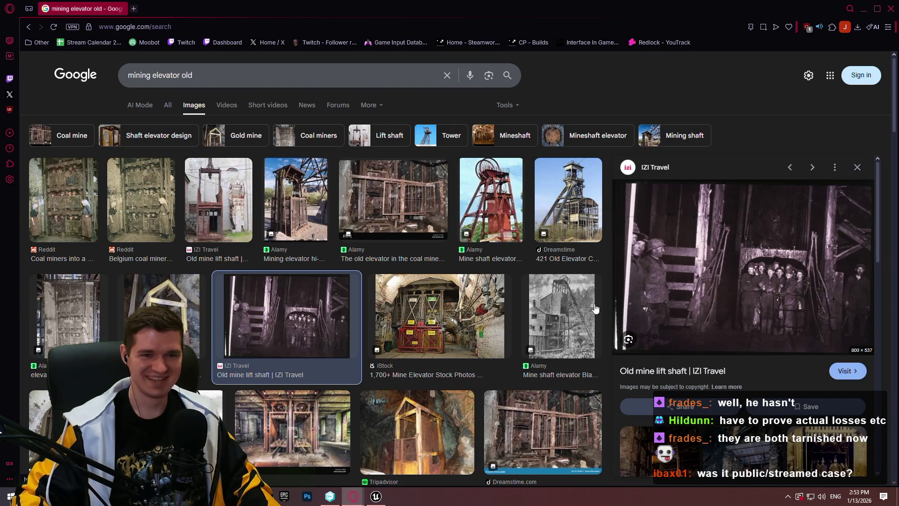
scroll(270, 263, "down", 4)
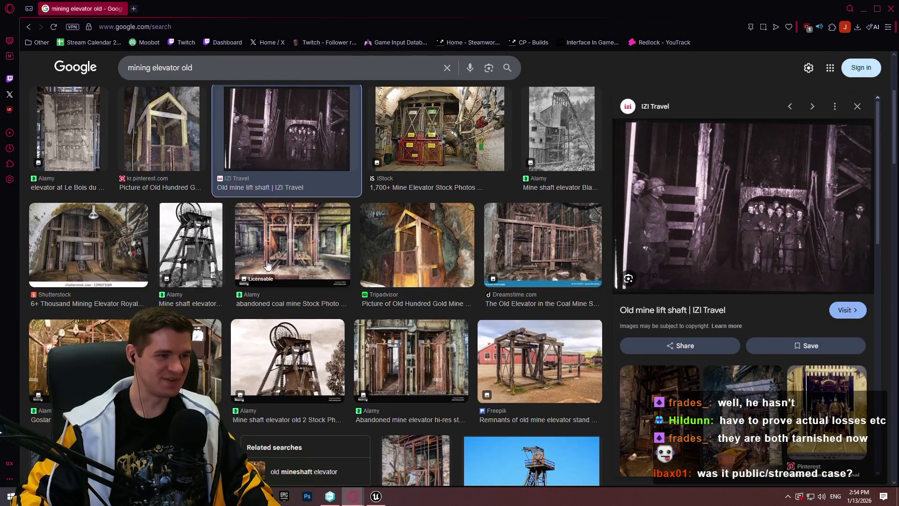
scroll(232, 306, "down", 1)
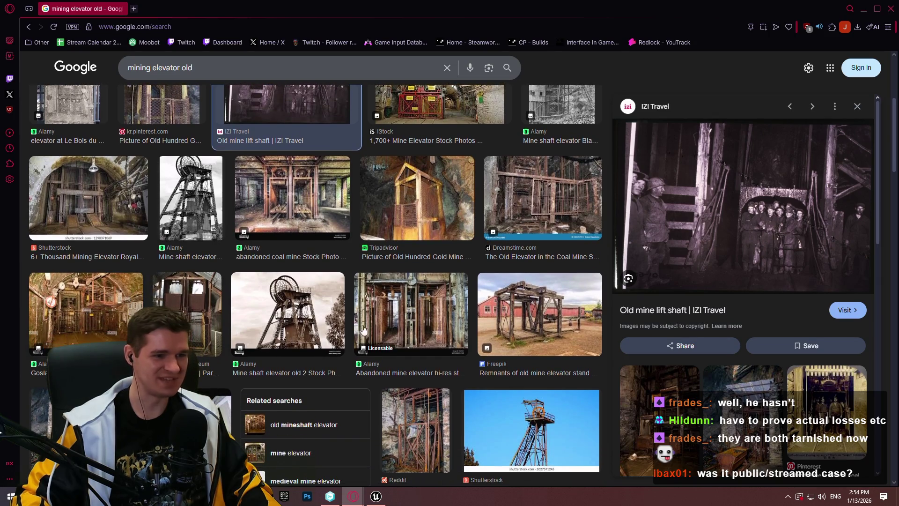
scroll(361, 331, "down", 4)
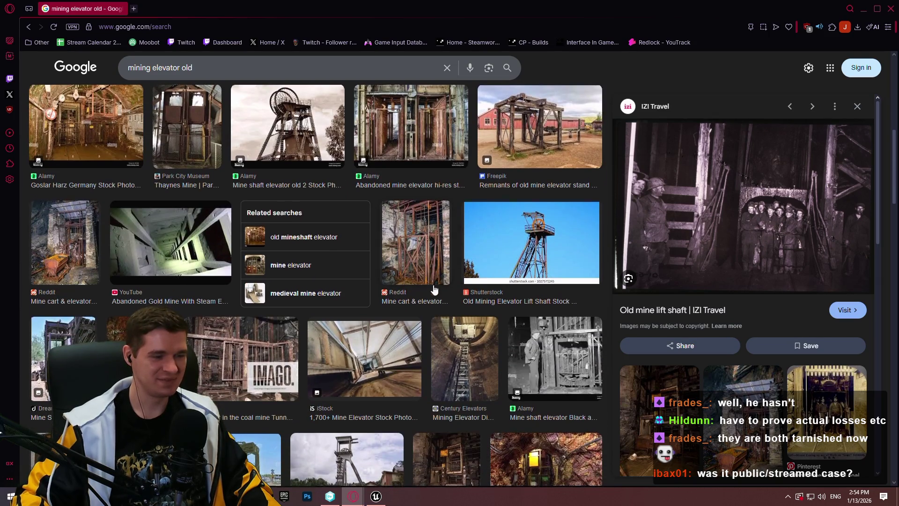
scroll(435, 290, "down", 3)
left_click(141, 302)
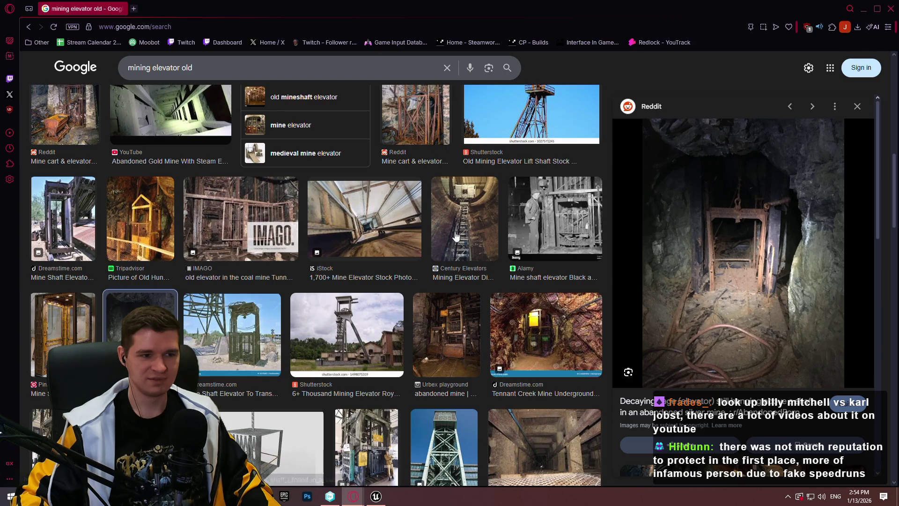
scroll(506, 241, "down", 5)
scroll(585, 229, "up", 10)
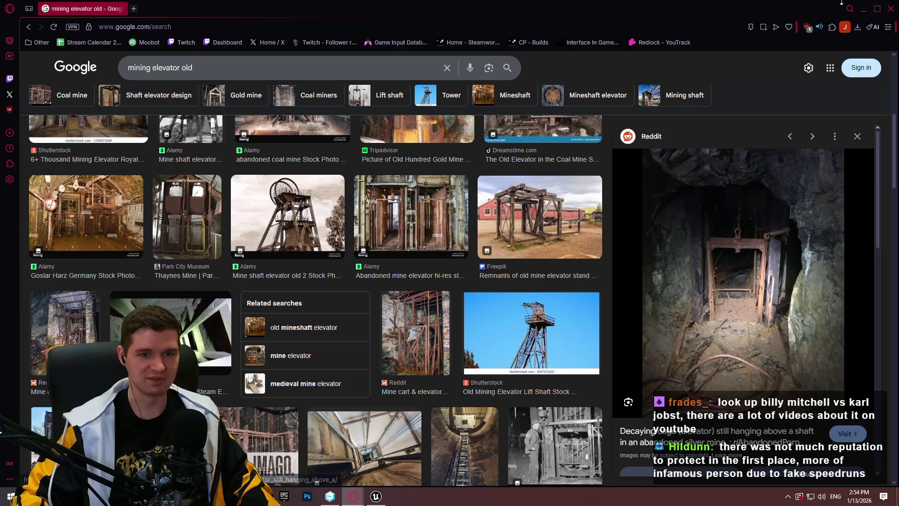
left_click(894, 9)
mouse_move(480, 284)
left_mouse_down()
mouse_move(468, 290)
mouse_move(505, 276)
mouse_move(487, 300)
mouse_move(512, 274)
mouse_move(501, 253)
mouse_move(520, 283)
mouse_move(511, 291)
mouse_move(496, 276)
mouse_move(505, 281)
mouse_move(469, 328)
mouse_move(385, 390)
left_mouse_up()
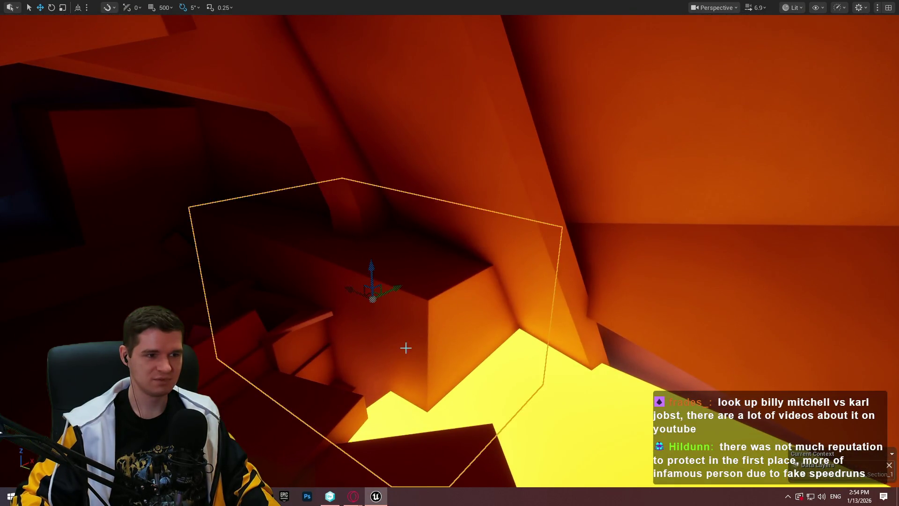
Widen the selected orange slab along its horizontal axis with the Scale tool.
left_click_drag(400, 347, 422, 356)
left_click_drag(235, 275, 582, 310)
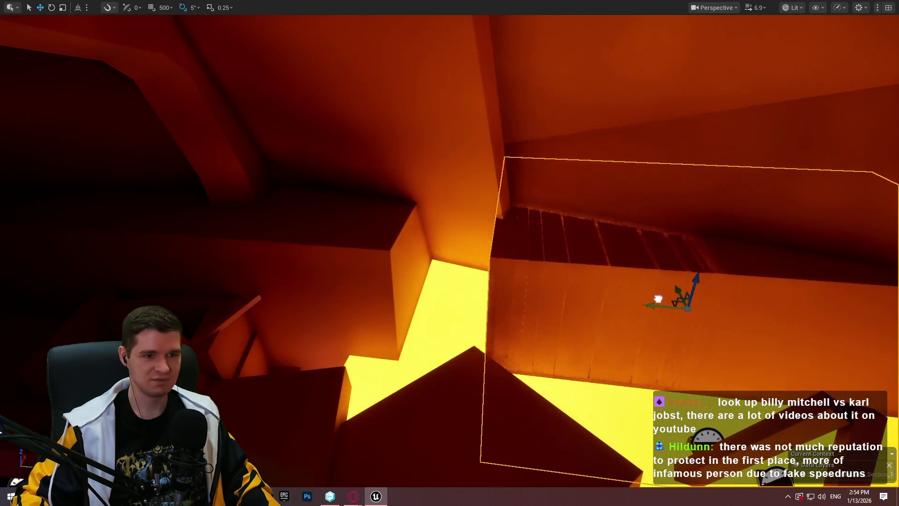
mouse_move(640, 291)
left_mouse_down()
mouse_move(602, 240)
mouse_move(633, 241)
left_mouse_up()
left_click_drag(539, 187, 539, 187)
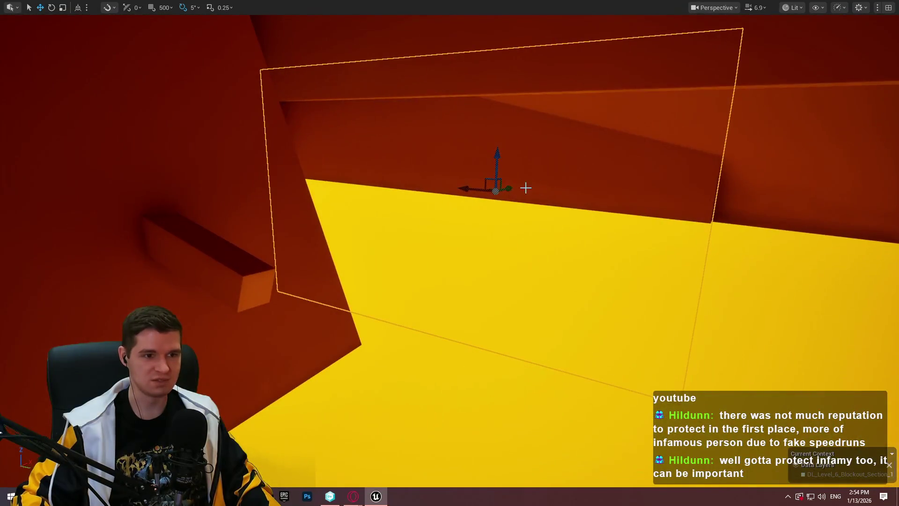
left_click_drag(849, 239, 665, 171)
key("e")
key("r")
mouse_move(600, 231)
left_mouse_down()
mouse_move(627, 231)
mouse_move(321, 211)
mouse_move(399, 214)
mouse_move(358, 253)
left_mouse_up()
Shrink another slab above the yellow floor and move it up and left.
scroll(364, 257, "up", 6)
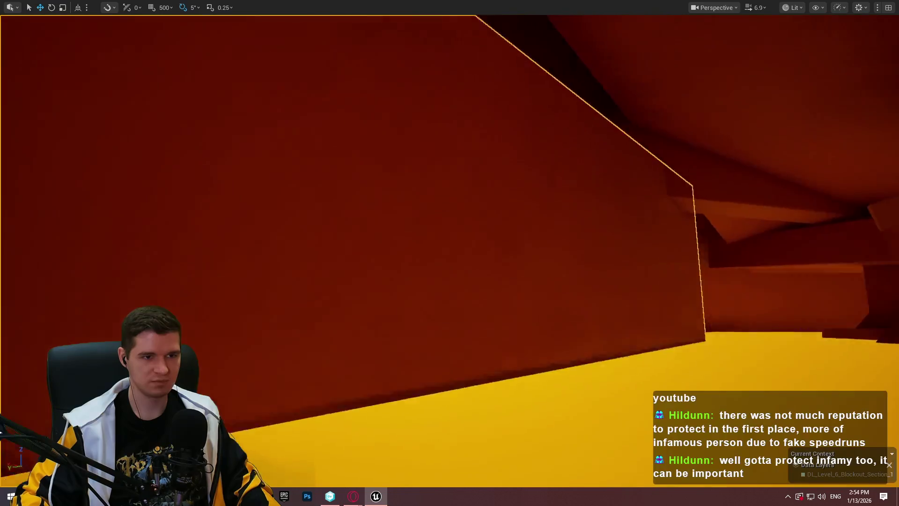
mouse_move(449, 253)
left_mouse_down()
mouse_move(421, 243)
mouse_move(403, 262)
mouse_move(412, 281)
mouse_move(440, 215)
mouse_move(389, 253)
mouse_move(462, 125)
left_mouse_up()
left_click_drag(528, 102, 473, 178)
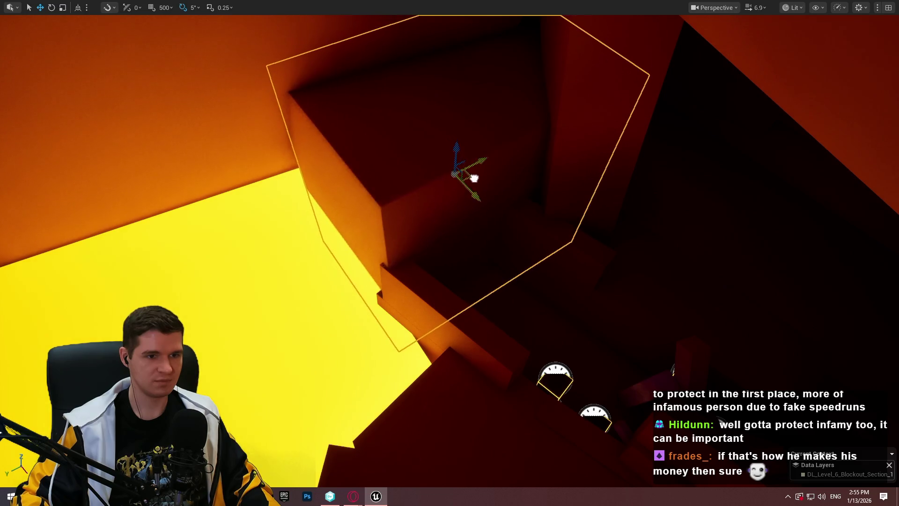
mouse_move(597, 238)
left_mouse_down()
mouse_move(561, 290)
mouse_move(590, 252)
mouse_move(576, 276)
left_mouse_up()
left_click(321, 224)
mouse_move(321, 224)
left_mouse_down()
mouse_move(676, 239)
mouse_move(358, 155)
mouse_move(231, 223)
left_mouse_up()
key("r")
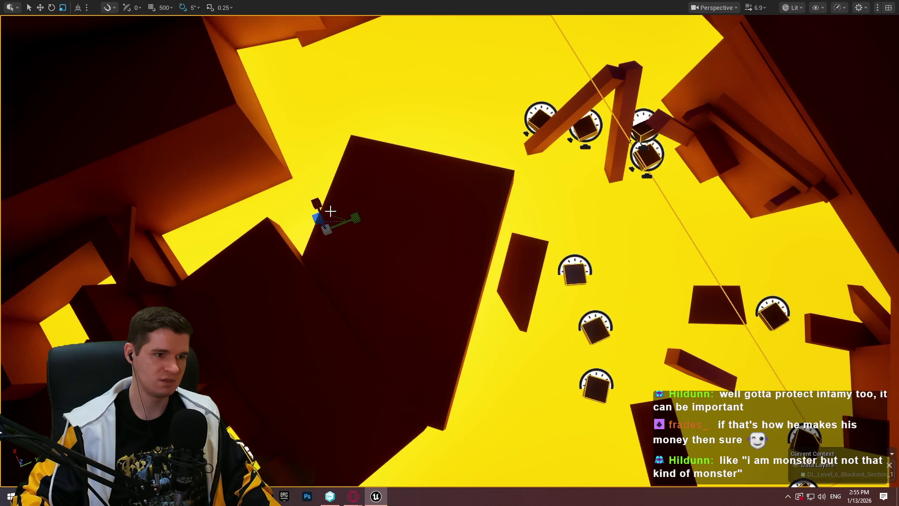
mouse_move(319, 218)
left_mouse_down()
mouse_move(290, 225)
mouse_move(327, 115)
mouse_move(348, 117)
left_mouse_up()
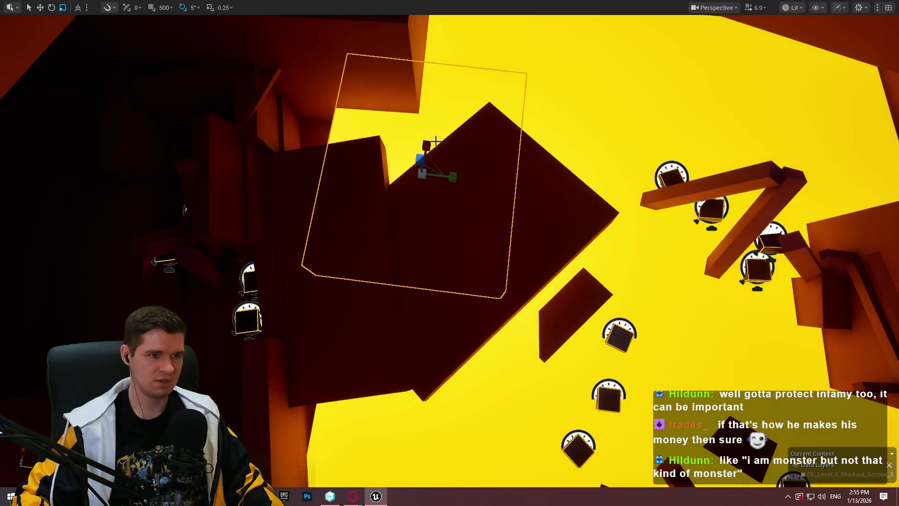
mouse_move(431, 167)
left_mouse_down()
mouse_move(360, 136)
mouse_move(400, 130)
left_mouse_up()
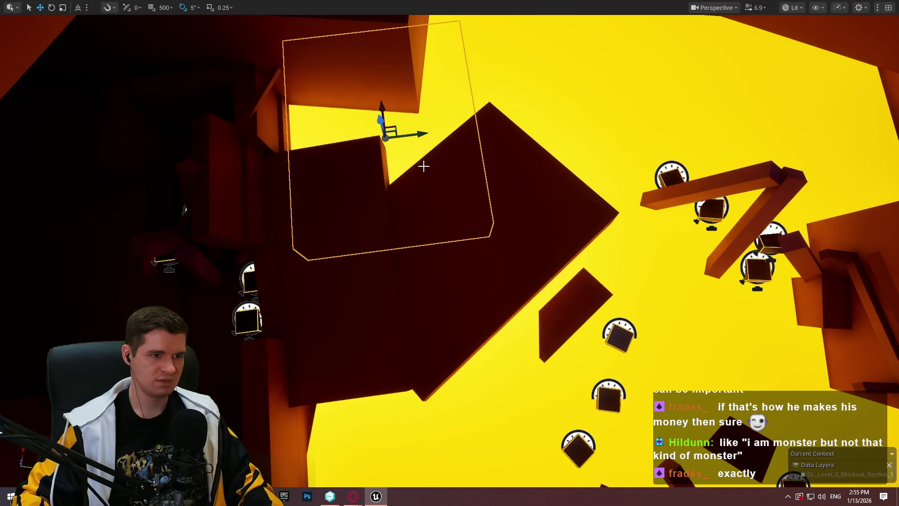
left_click_drag(392, 130, 508, 150)
scroll(391, 130, "up", 2)
scroll(391, 130, "up", 1)
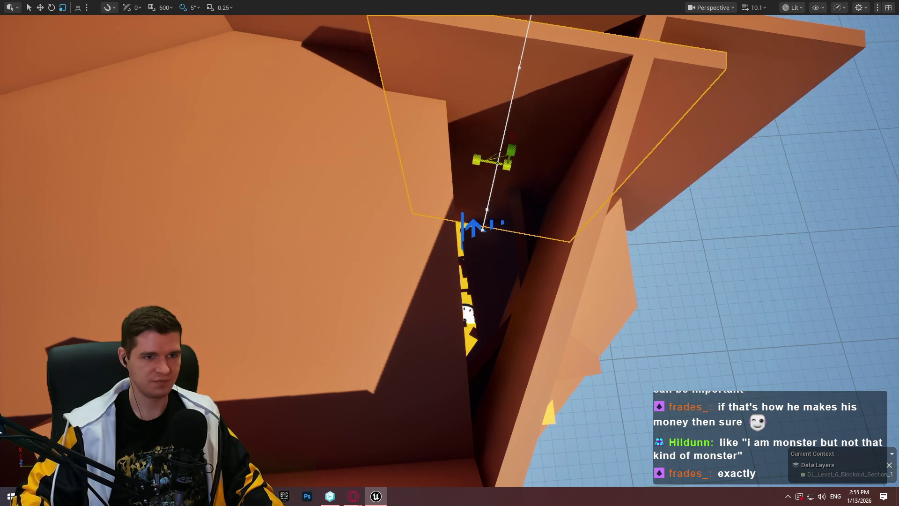
Reset the slab's rotation to zero from the Details panel.
left_click_drag(391, 131, 391, 130)
left_click_drag(497, 195, 497, 195)
mouse_move(505, 347)
left_mouse_down()
mouse_move(449, 302)
mouse_move(484, 176)
left_mouse_up()
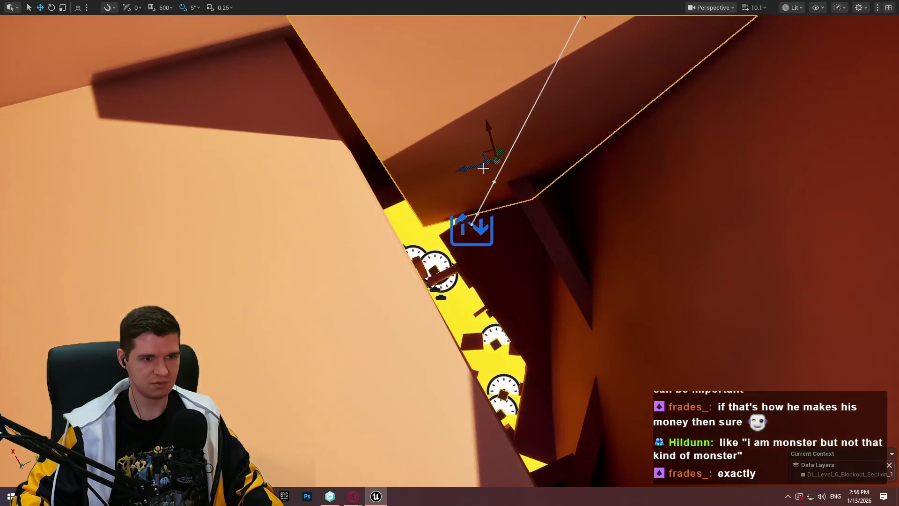
left_click_drag(474, 208, 459, 210)
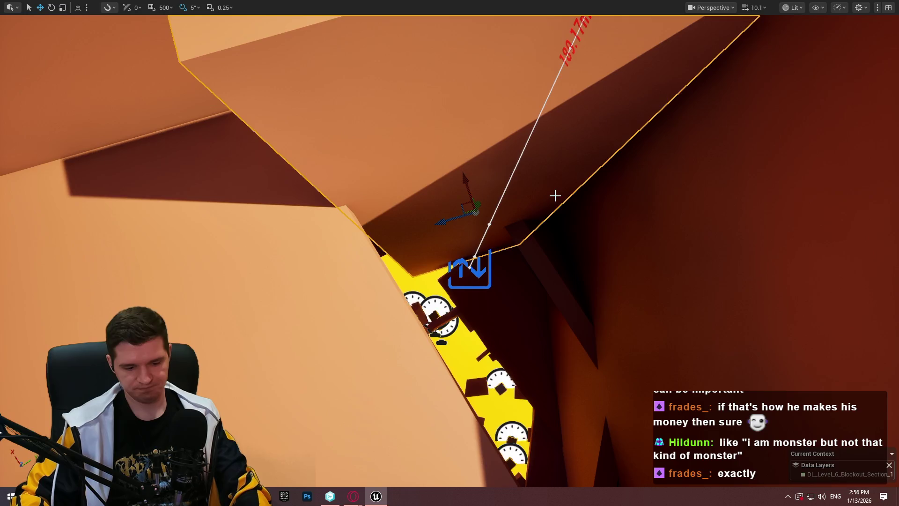
key("F11")
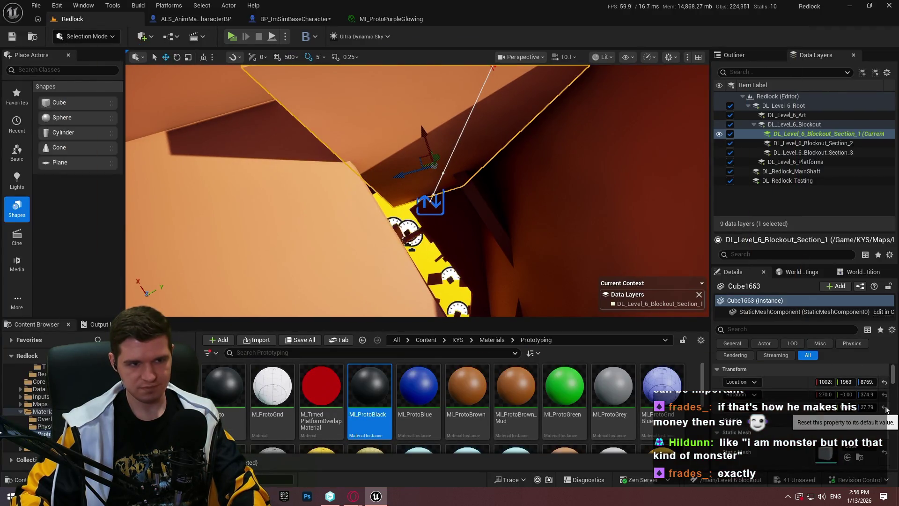
left_click(884, 396)
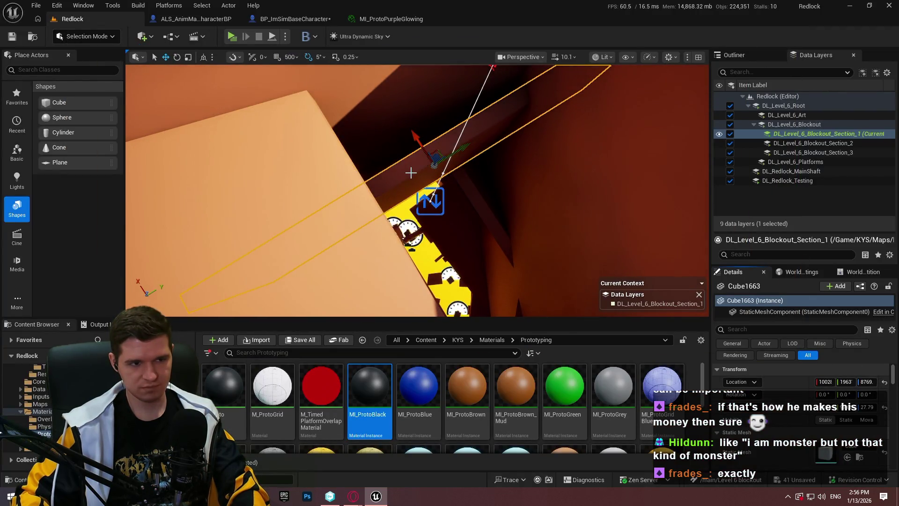
Tilt the slab by -80 degrees in the full-screen viewport and frame it.
key("F11")
mouse_move(479, 209)
left_mouse_down()
mouse_move(451, 244)
mouse_move(414, 260)
left_mouse_up()
key("f")
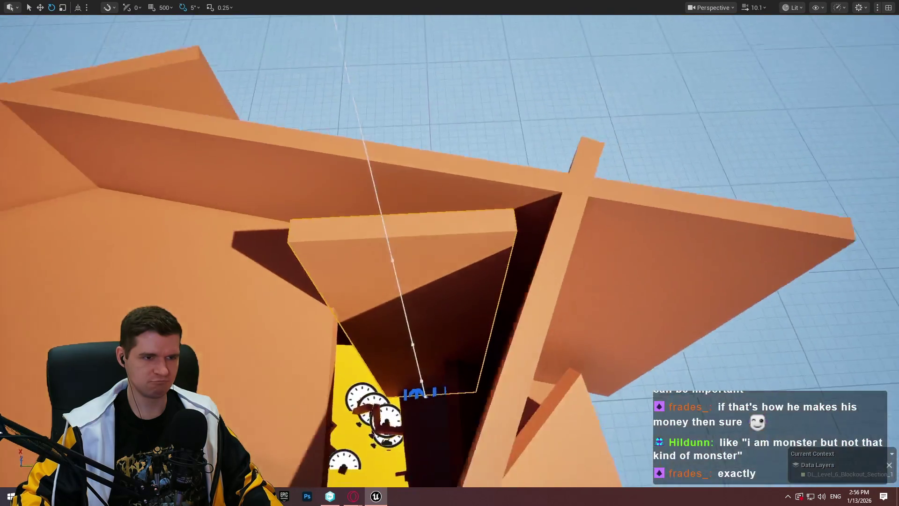
key("w")
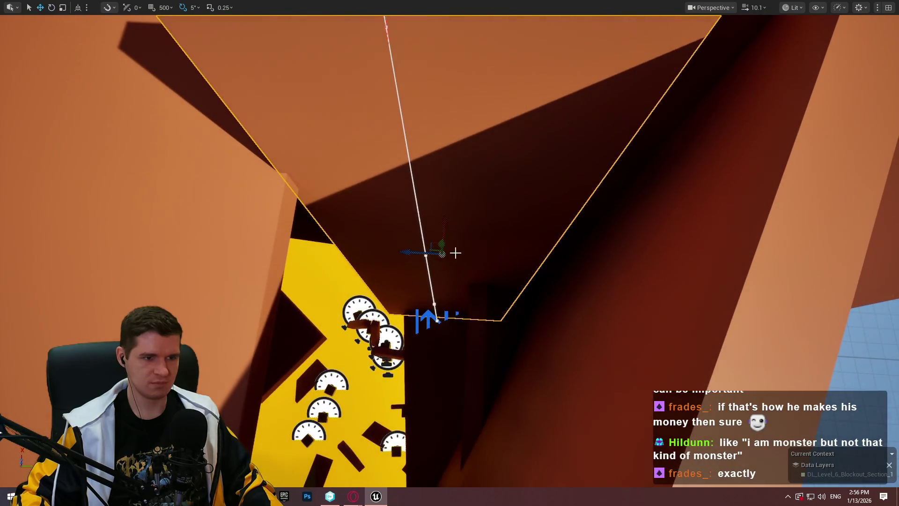
left_click_drag(428, 241, 428, 224)
left_click_drag(426, 264, 426, 264)
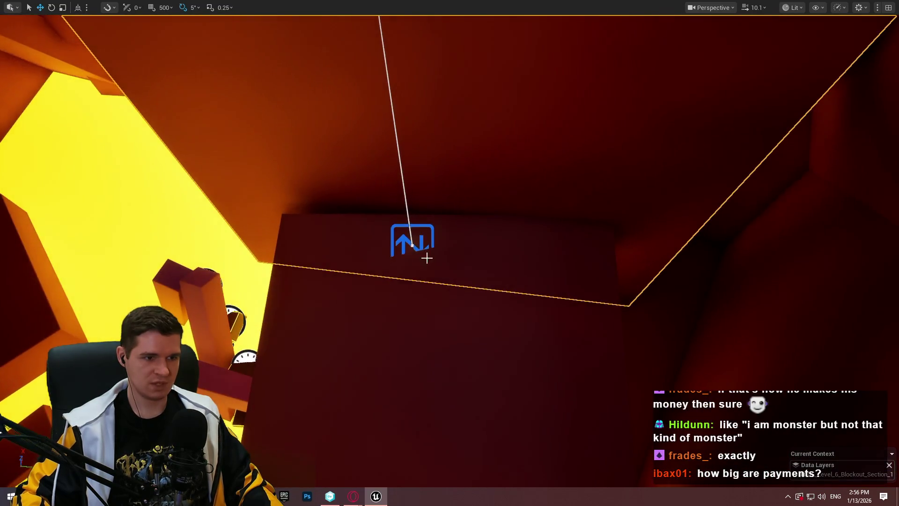
Play-test the BP_MovingPlatform_Spline, stop it, and focus on the platform's spline path.
key("F11")
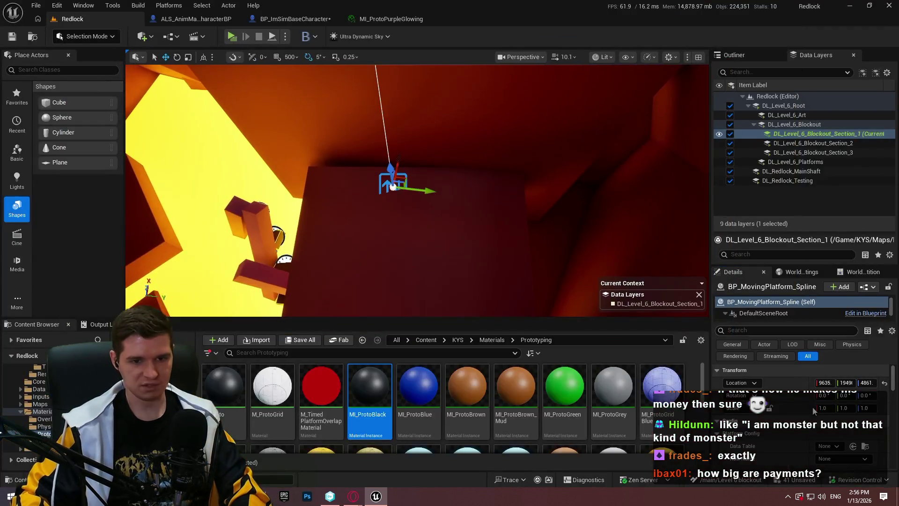
scroll(785, 394, "down", 2)
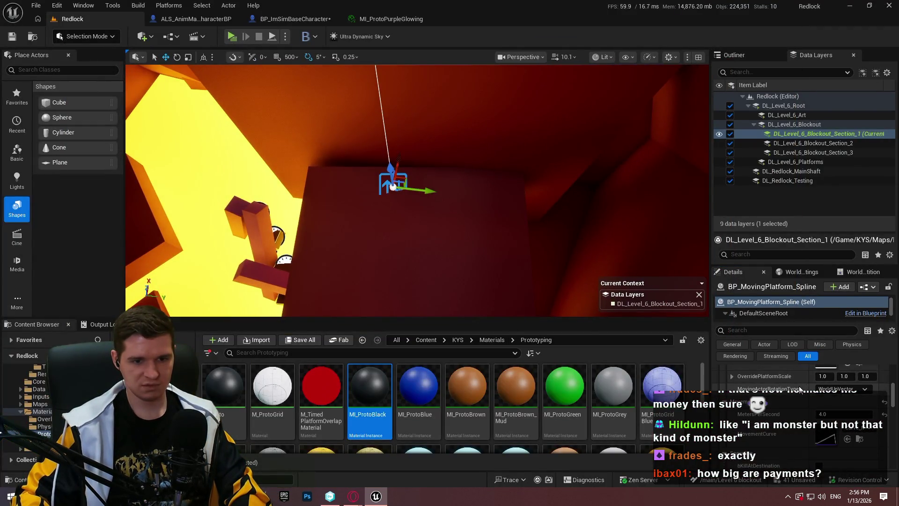
scroll(799, 388, "up", 1)
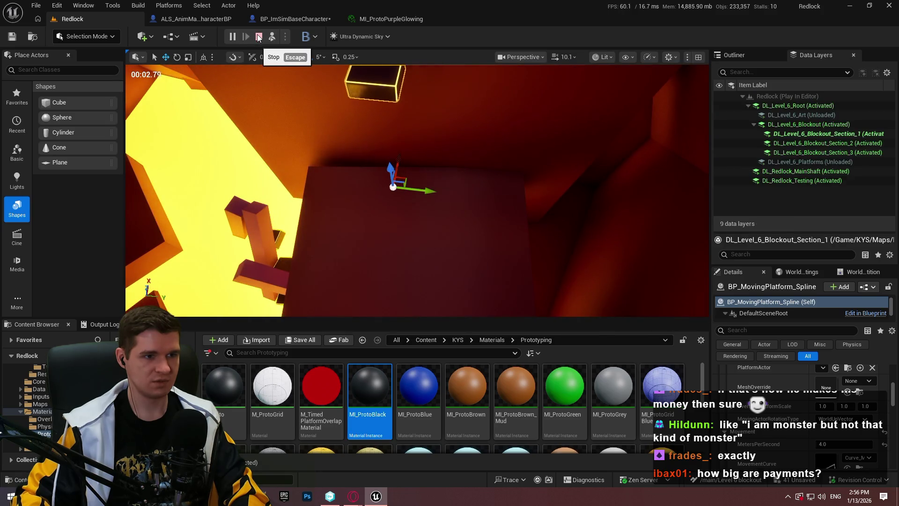
left_click(259, 37)
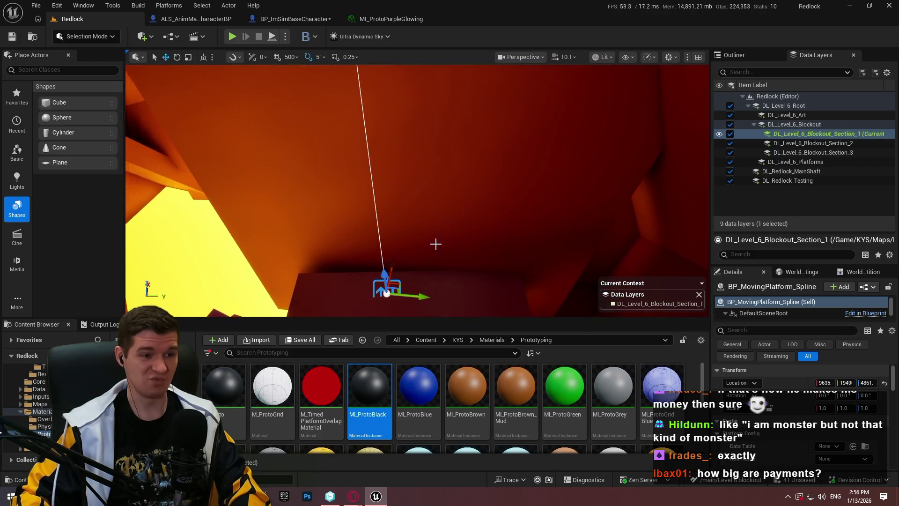
key("f")
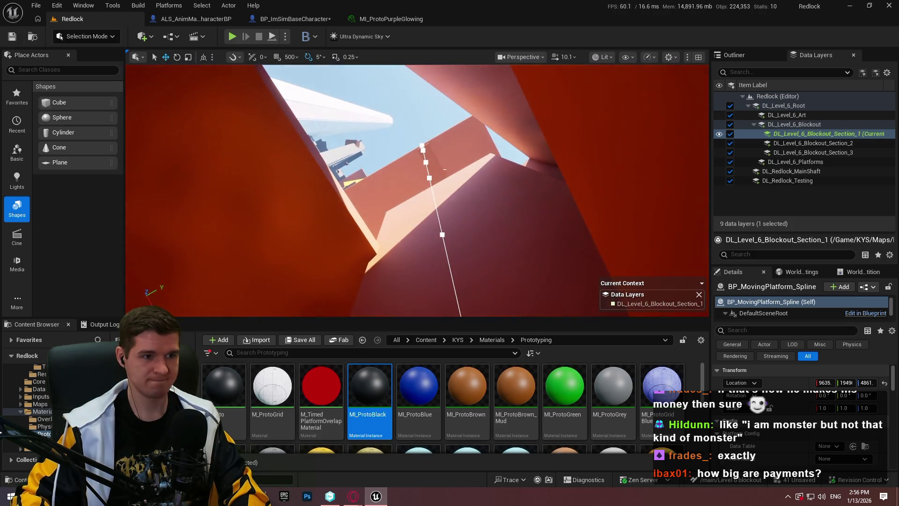
mouse_move(355, 206)
left_mouse_down()
mouse_move(346, 196)
mouse_move(337, 202)
mouse_move(339, 192)
mouse_move(341, 206)
mouse_move(349, 197)
left_mouse_up()
Duplicate a nearby cube slab, move the copy left and down, rotate it about 55 degrees, and lower it.
left_click(651, 215)
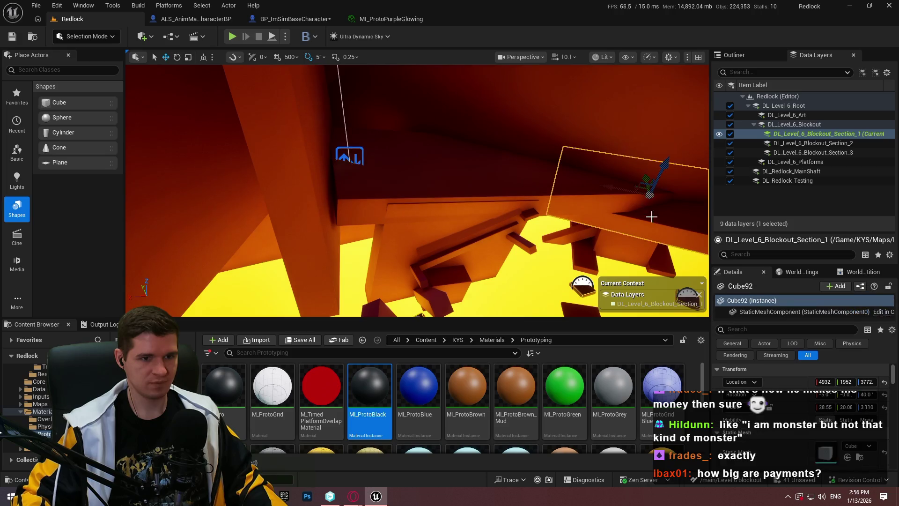
mouse_move(632, 184)
left_mouse_down()
mouse_move(381, 200)
mouse_move(375, 192)
left_mouse_up()
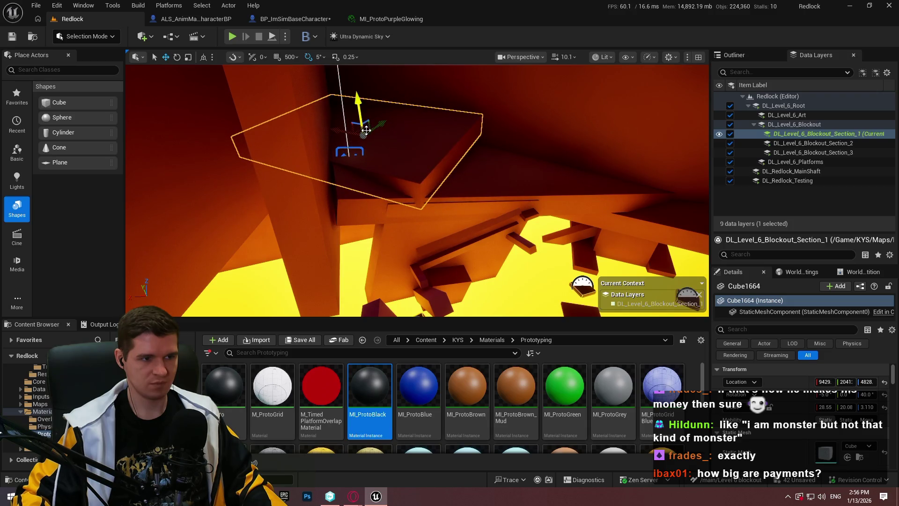
left_click_drag(366, 131, 340, 152)
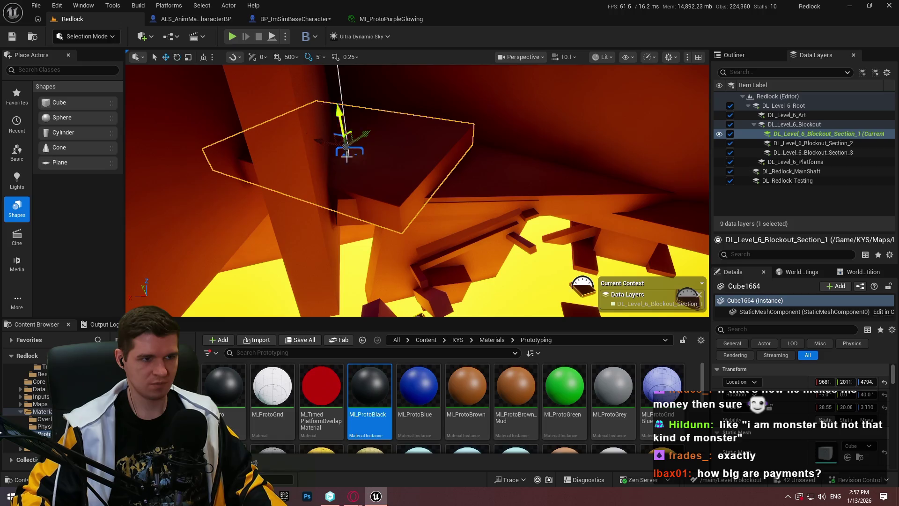
left_click_drag(359, 169, 395, 171)
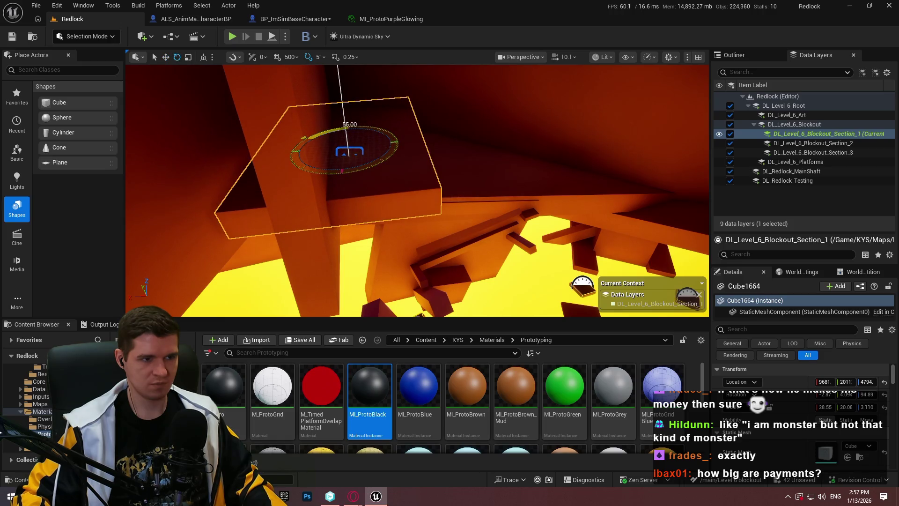
left_click_drag(341, 113, 342, 123)
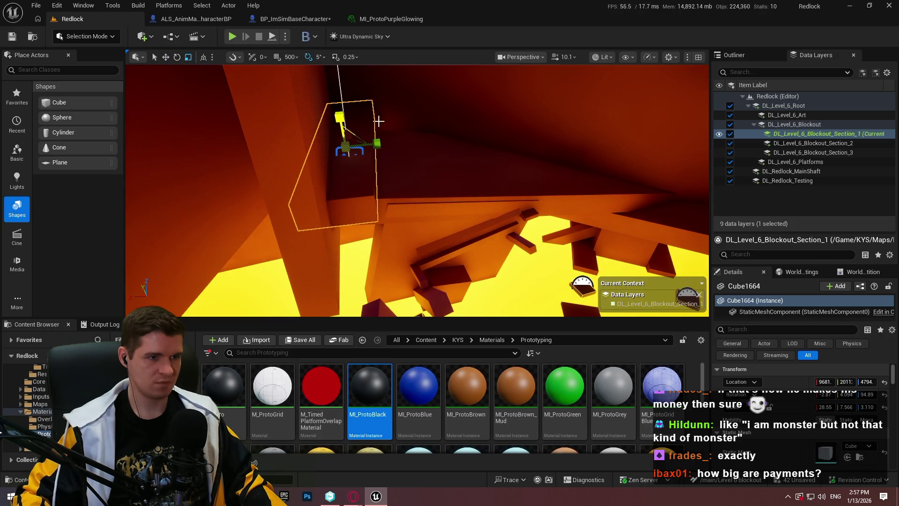
Frame Cube1664, shrink it along X, and delete it from the level.
key("f")
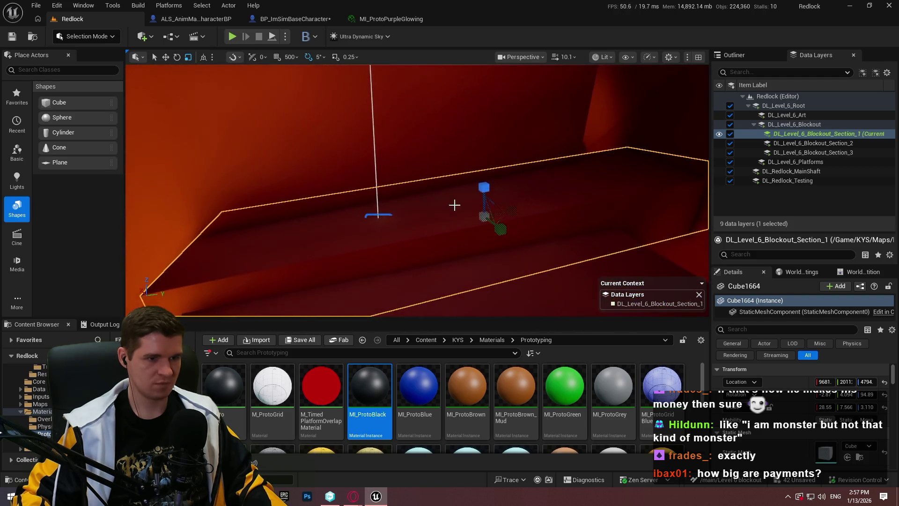
left_click_drag(518, 209, 458, 213)
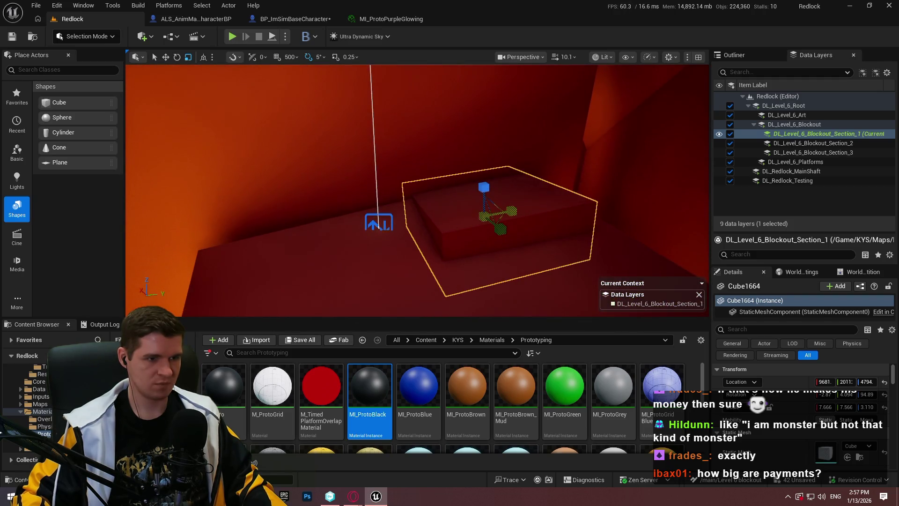
key("Delete")
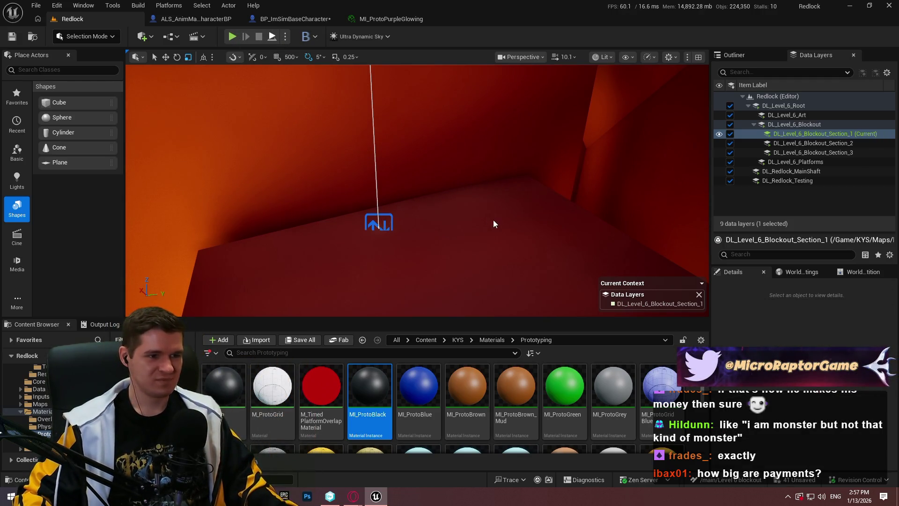
Playtest the level twice, stopping each run with Esc.
key("alt+p")
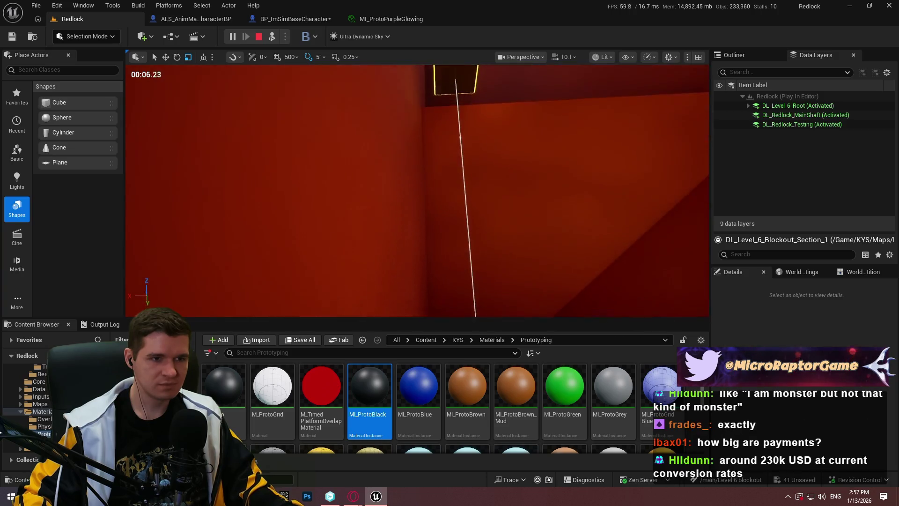
key("Escape")
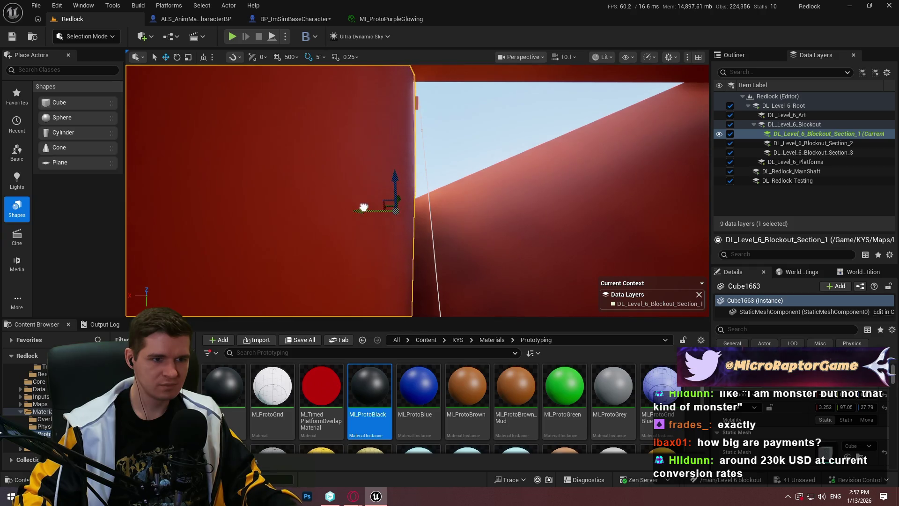
left_click(271, 39)
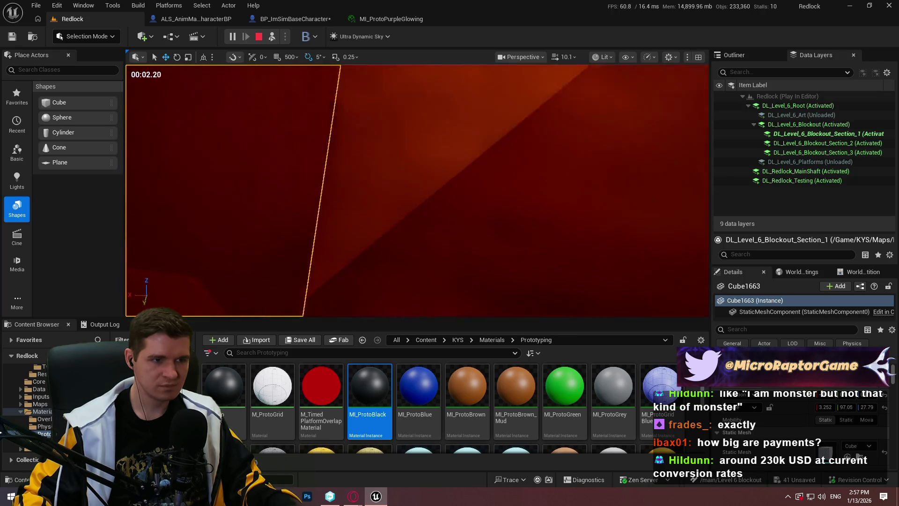
key("Escape")
Orbit the view around the red wall and browse back to the top-level Content folder.
left_click_drag(501, 180, 425, 205)
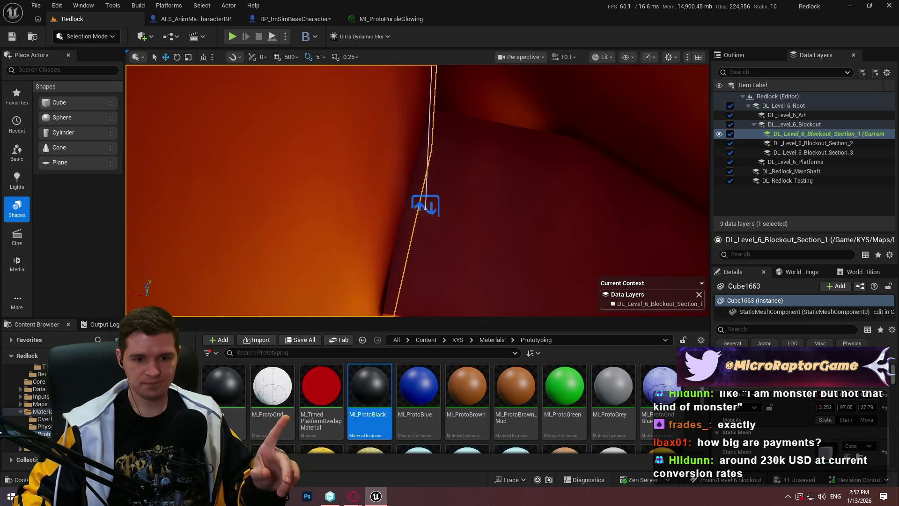
scroll(796, 441, "down", 2)
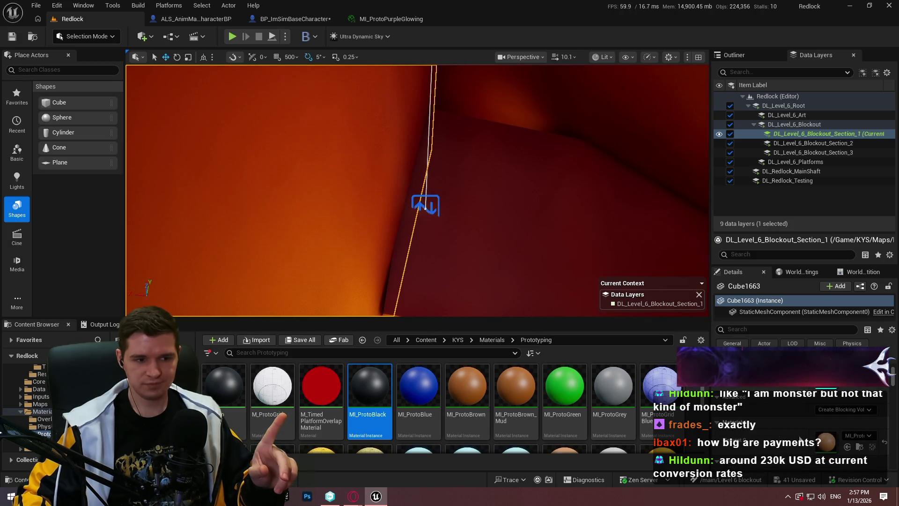
left_click(425, 340)
left_click_drag(319, 201, 323, 199)
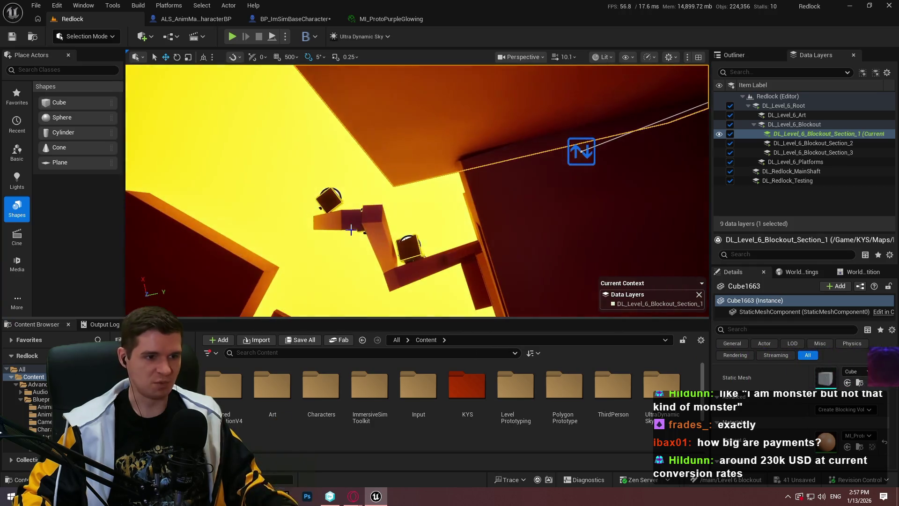
left_click(318, 201)
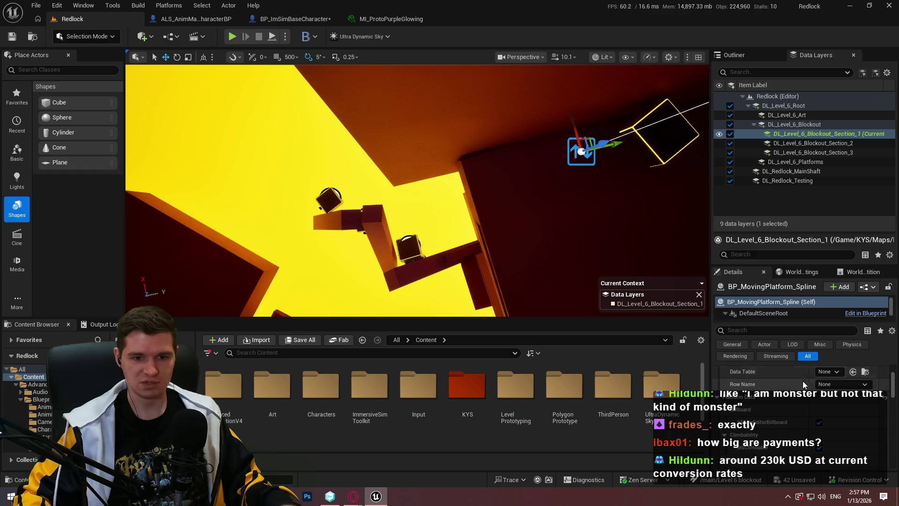
scroll(793, 401, "up", 3)
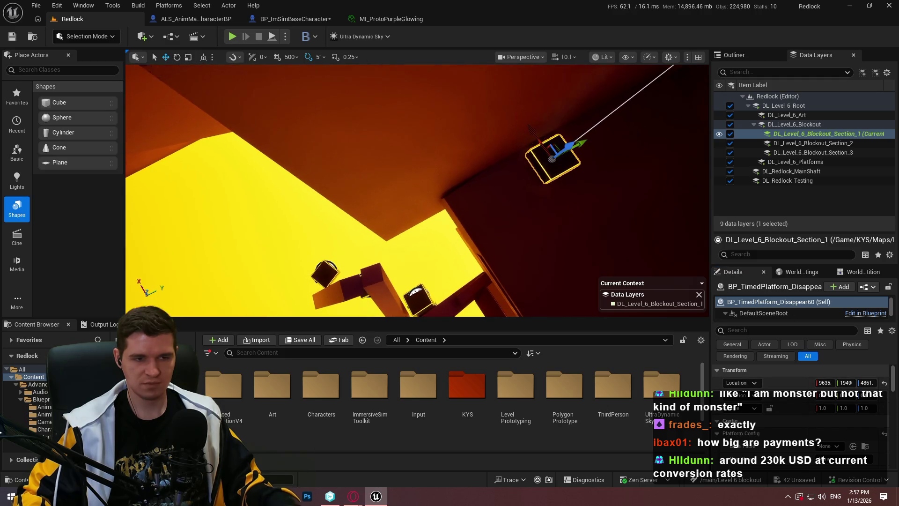
left_click(555, 157)
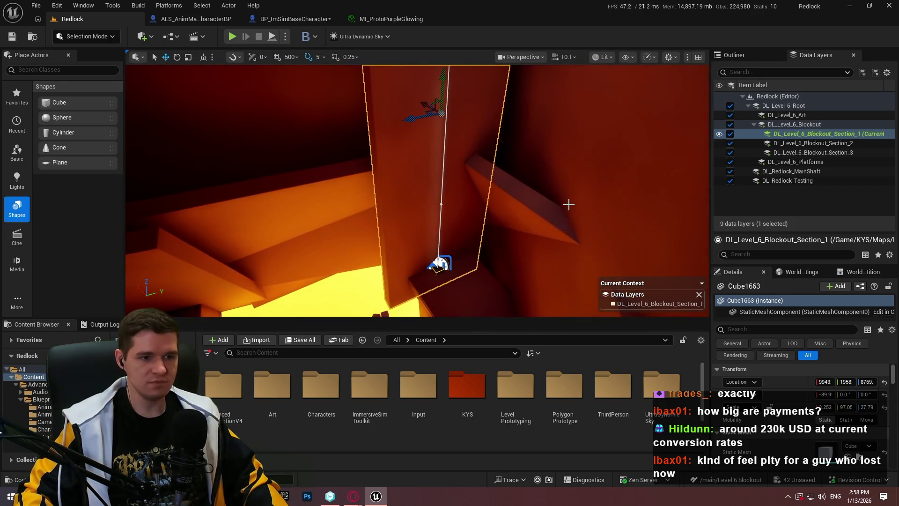
In the fullscreen viewport, move the wide slab right, undoing a first narrowing attempt.
key("F11")
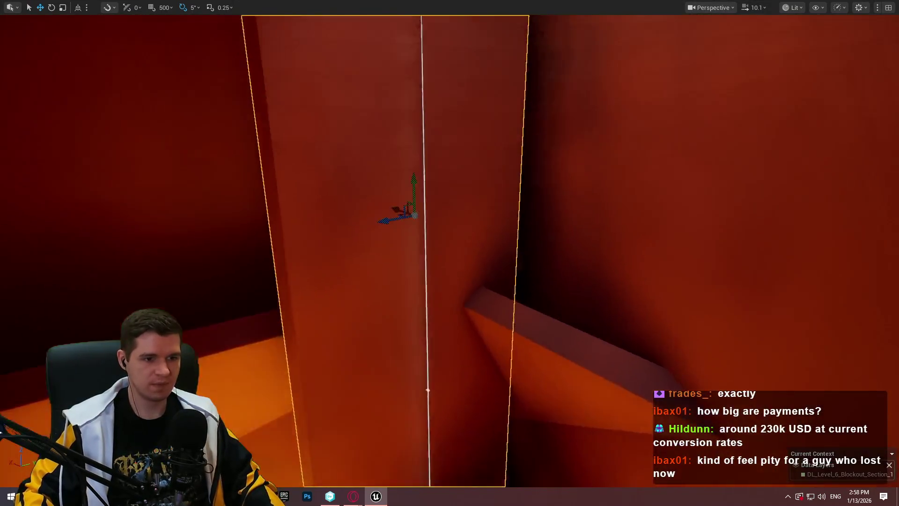
scroll(449, 253, "down", 2)
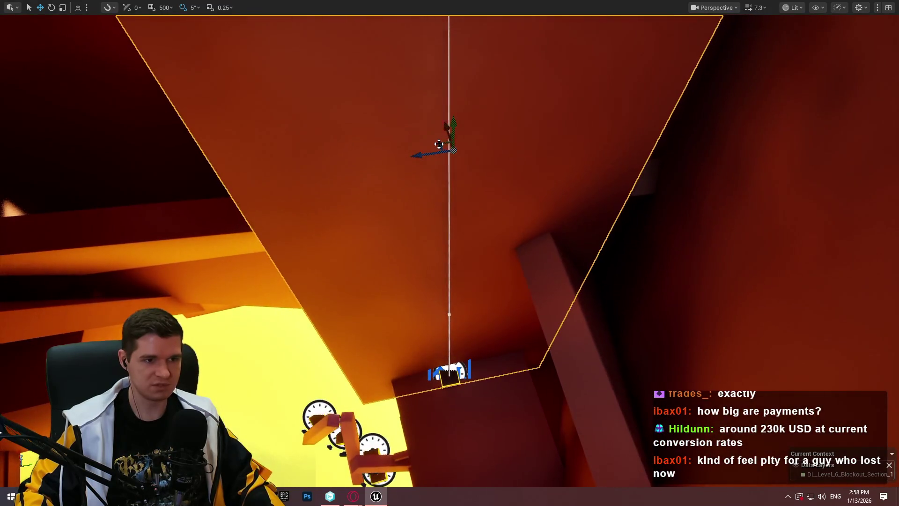
mouse_move(430, 152)
left_mouse_down()
mouse_move(456, 155)
mouse_move(417, 165)
left_mouse_up()
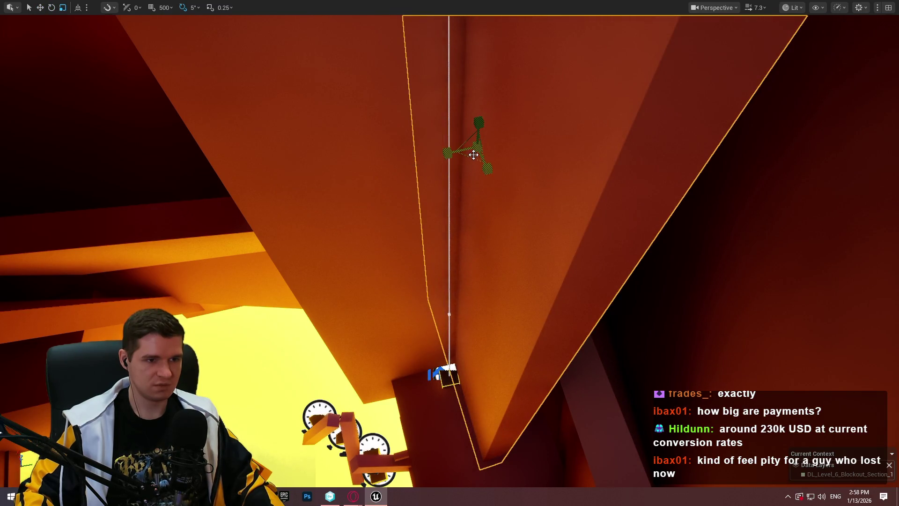
left_click_drag(472, 157, 479, 160)
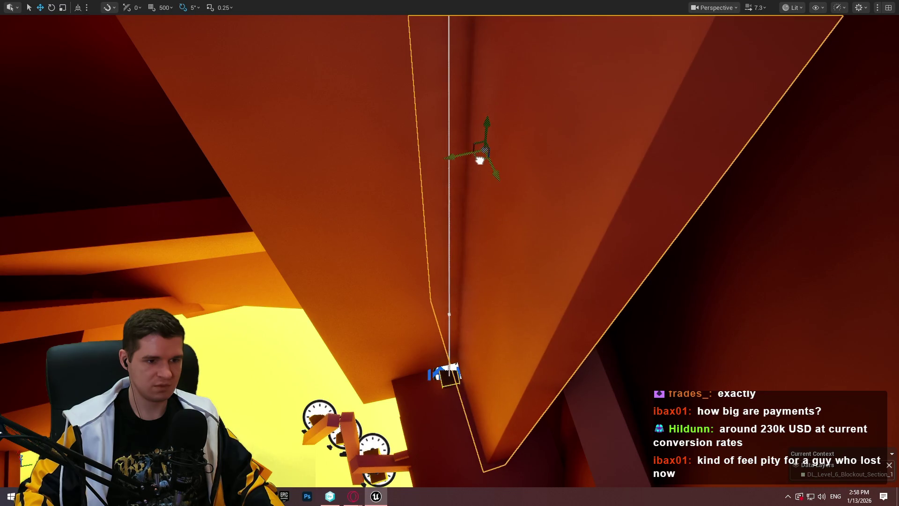
left_click_drag(492, 174, 478, 171)
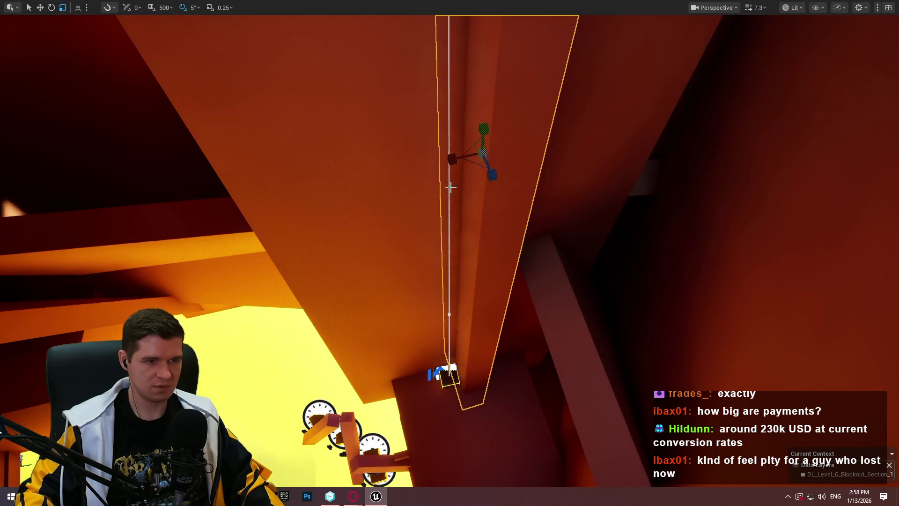
key("ctrl+z")
Narrow the slab into a thin column left of the white line, then start a playtest.
left_click_drag(418, 156, 402, 156)
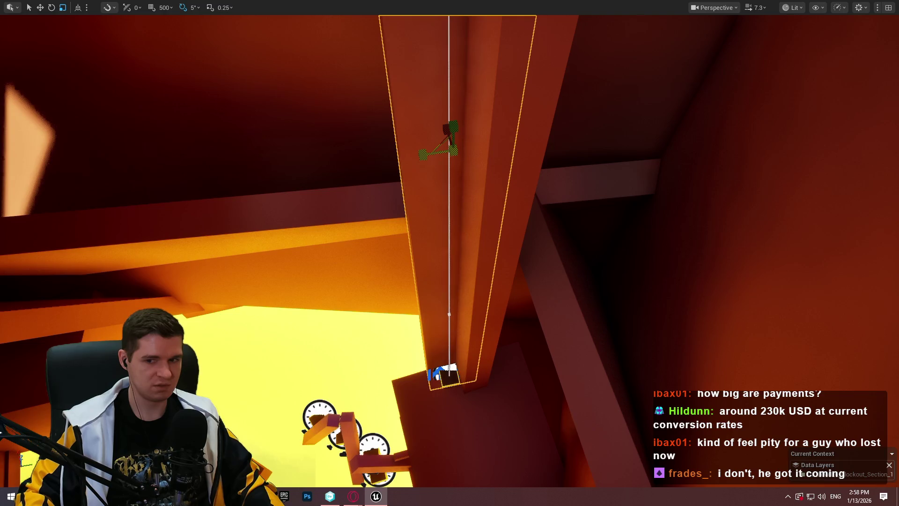
left_click_drag(403, 156, 399, 156)
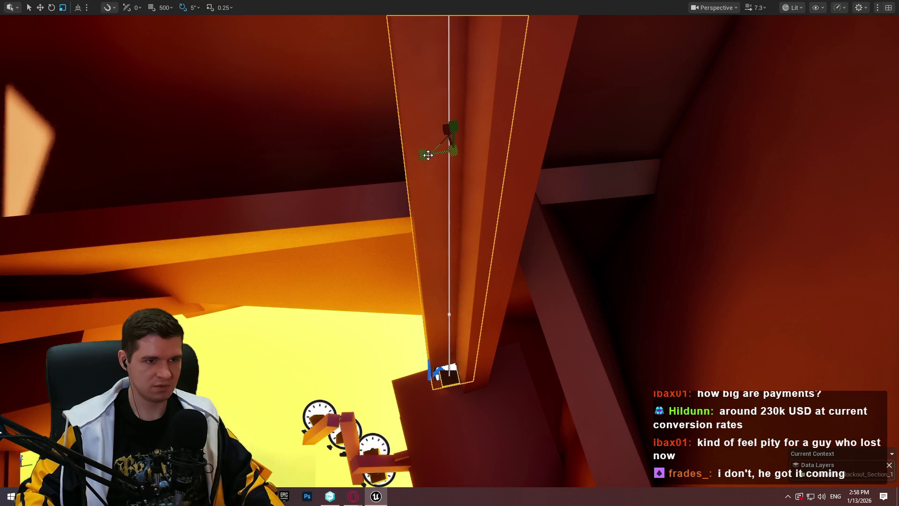
mouse_move(454, 160)
left_mouse_down()
mouse_move(358, 177)
mouse_move(387, 146)
mouse_move(407, 134)
mouse_move(421, 150)
mouse_move(384, 178)
mouse_move(395, 201)
left_mouse_up()
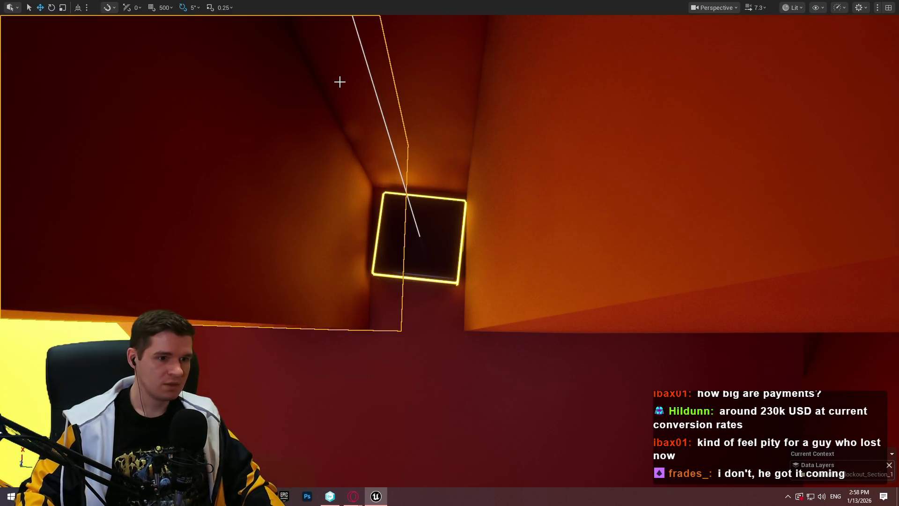
left_click_drag(342, 84, 356, 104)
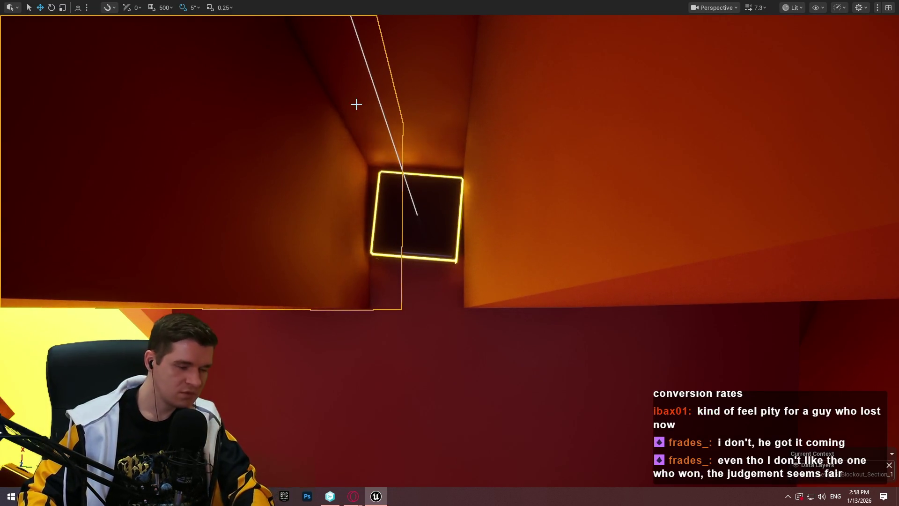
key("F11")
key("alt+p")
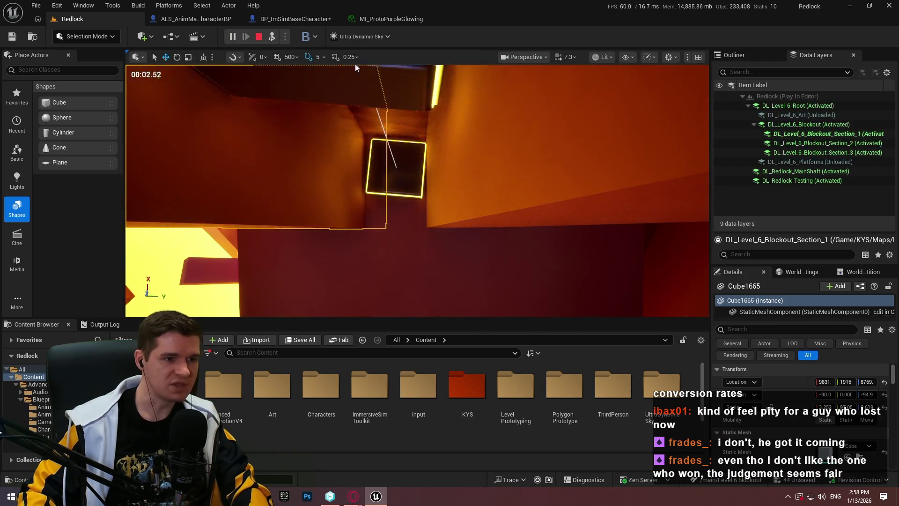
Stop the playtest, tilt the wall slab by 5 degrees, and shift it slightly sideways.
key("F11")
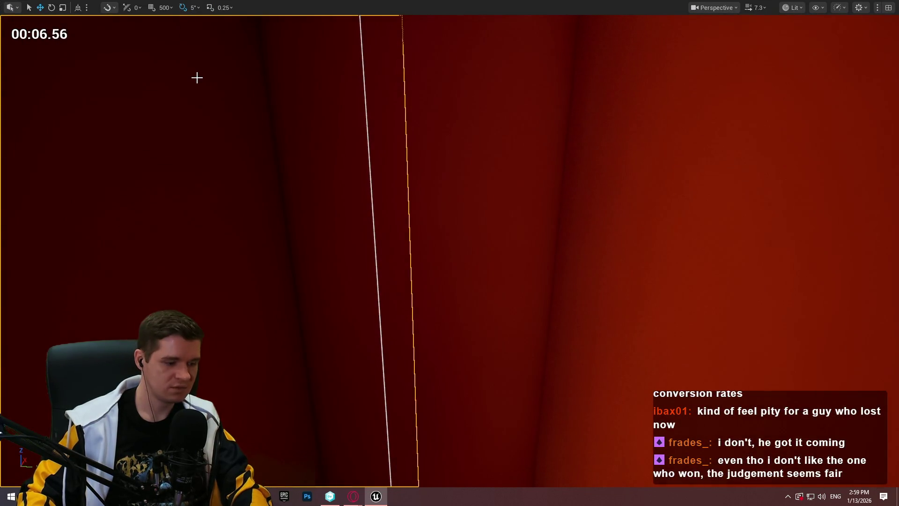
key("Escape")
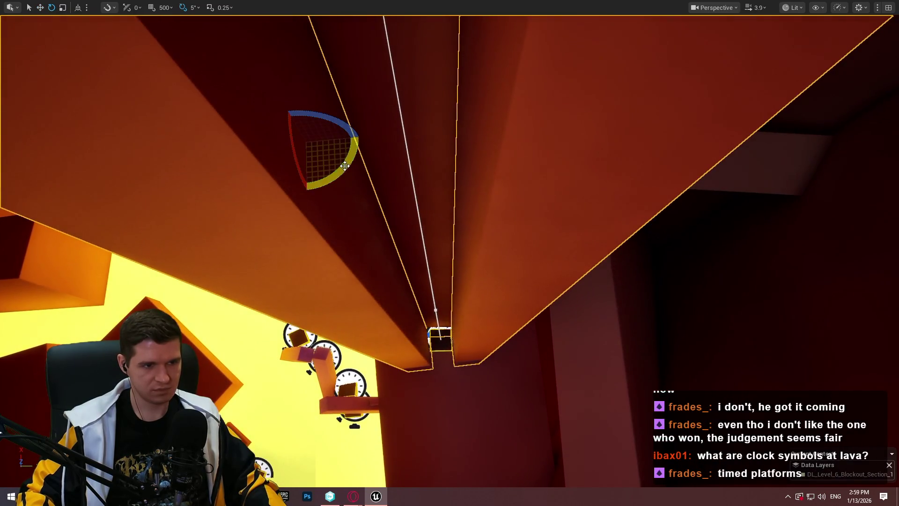
left_click_drag(345, 166, 348, 172)
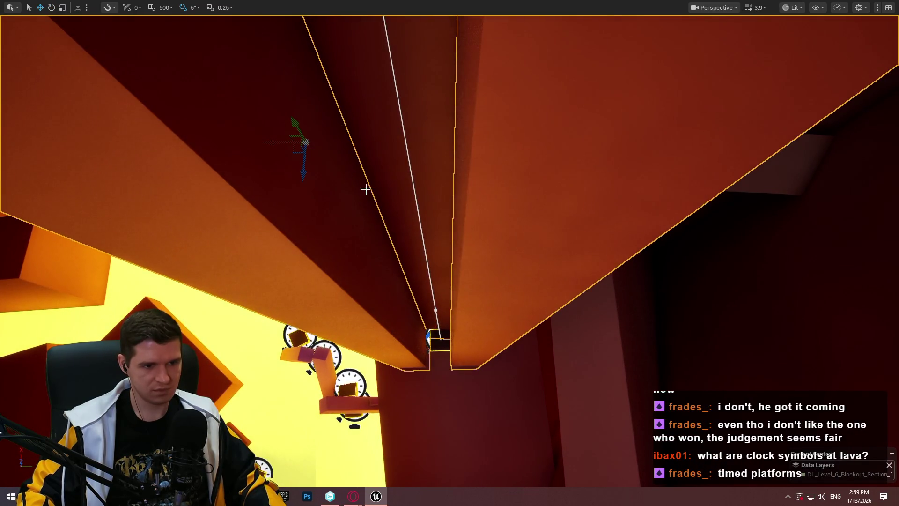
left_click_drag(295, 154, 303, 149)
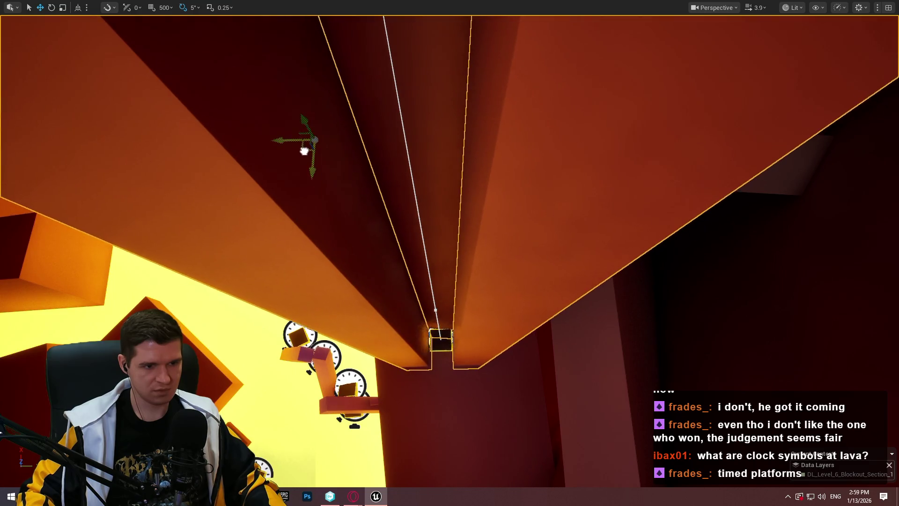
key("f")
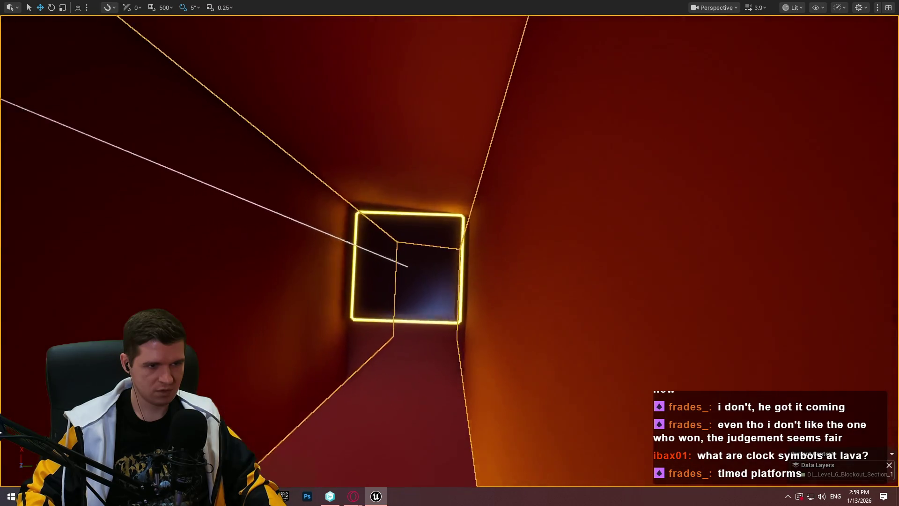
key("e")
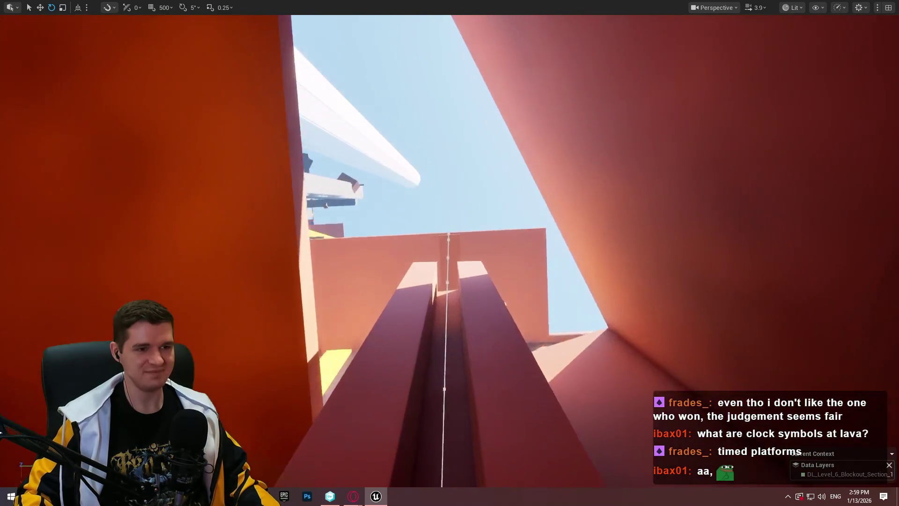
scroll(449, 253, "up", 2)
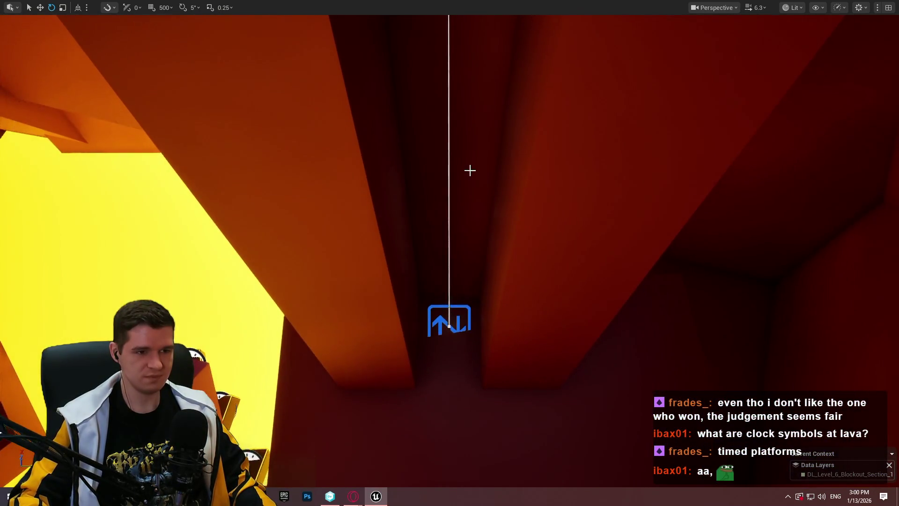
Select the dark pillar in the shaft and orbit the view along the tall slab.
left_click(470, 169)
key("w")
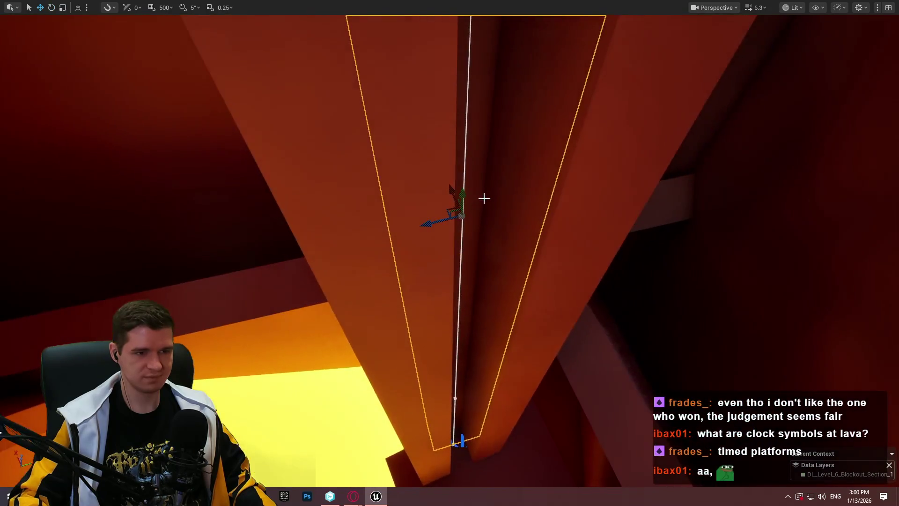
left_click_drag(454, 224, 469, 262)
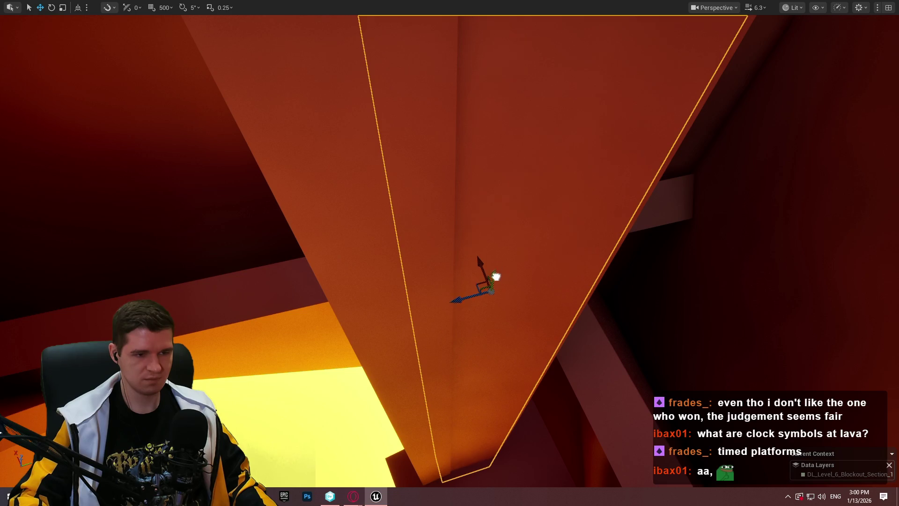
left_click_drag(497, 45, 496, 44)
left_click_drag(482, 119, 483, 119)
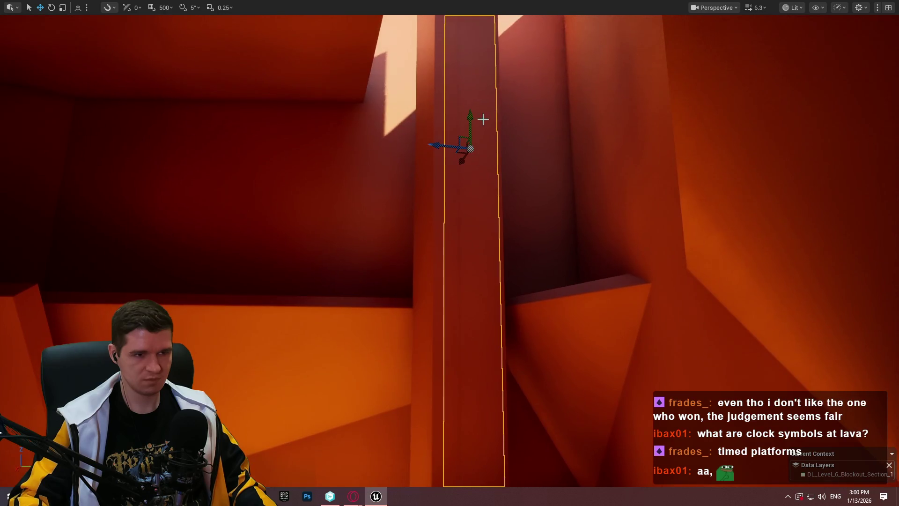
left_click_drag(458, 61, 459, 62)
left_click_drag(471, 130, 471, 130)
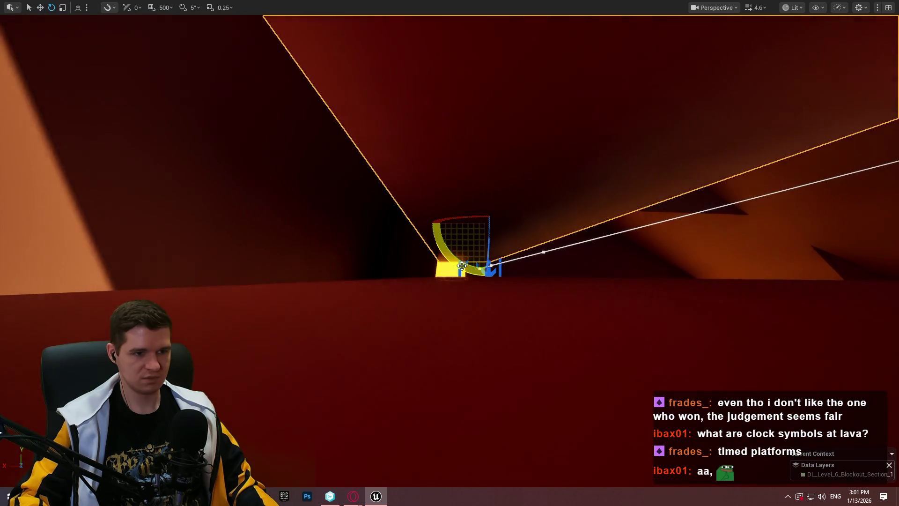
Rotate the tall slab to about 95 degrees after undoing an 80-degree attempt.
key("e")
mouse_move(485, 276)
left_mouse_down()
mouse_move(540, 232)
mouse_move(543, 219)
left_mouse_up()
key("ctrl+z")
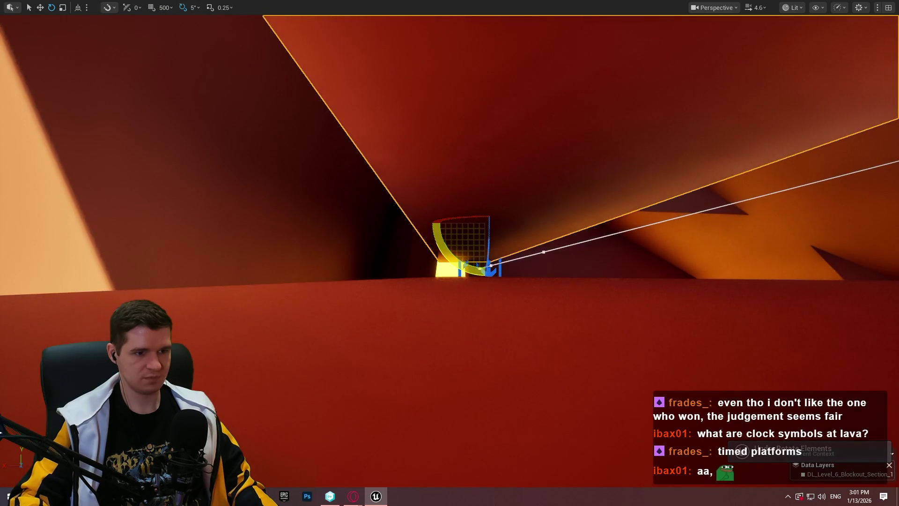
mouse_move(543, 252)
left_mouse_down()
mouse_move(543, 218)
mouse_move(461, 265)
left_mouse_up()
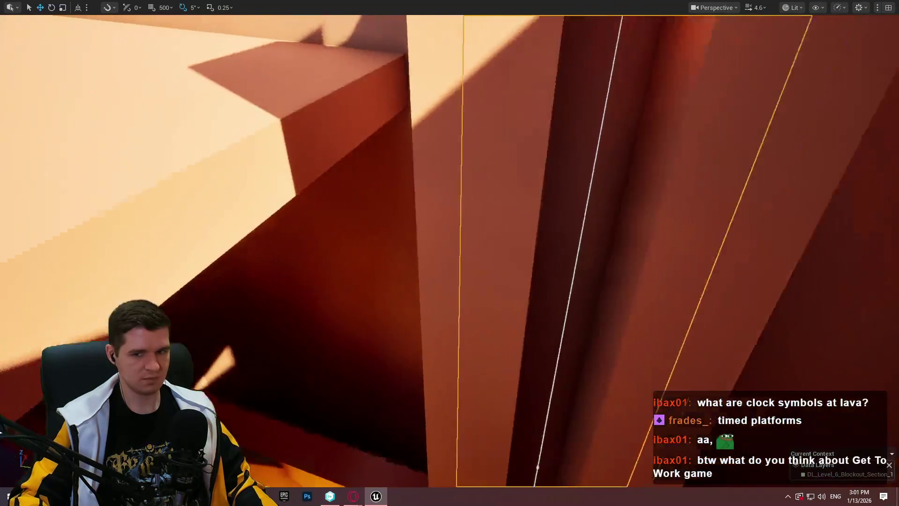
scroll(449, 250, "down", 2)
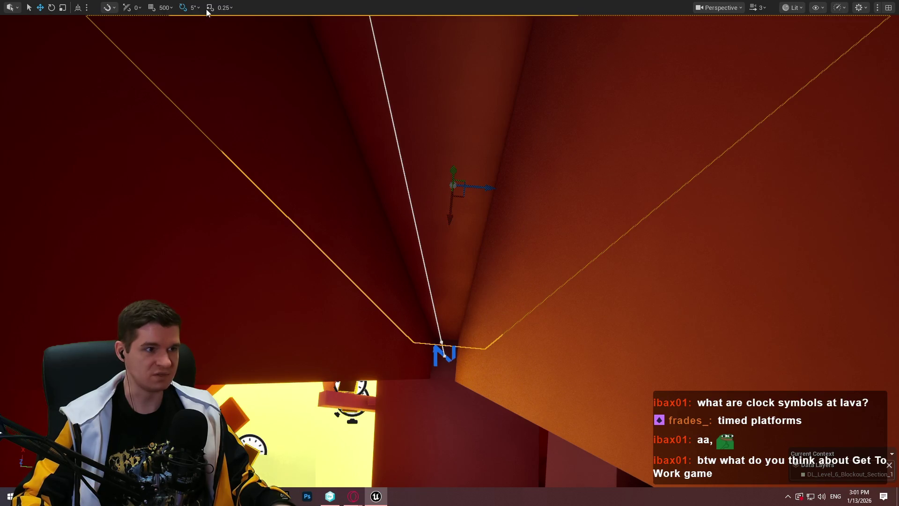
key("F11")
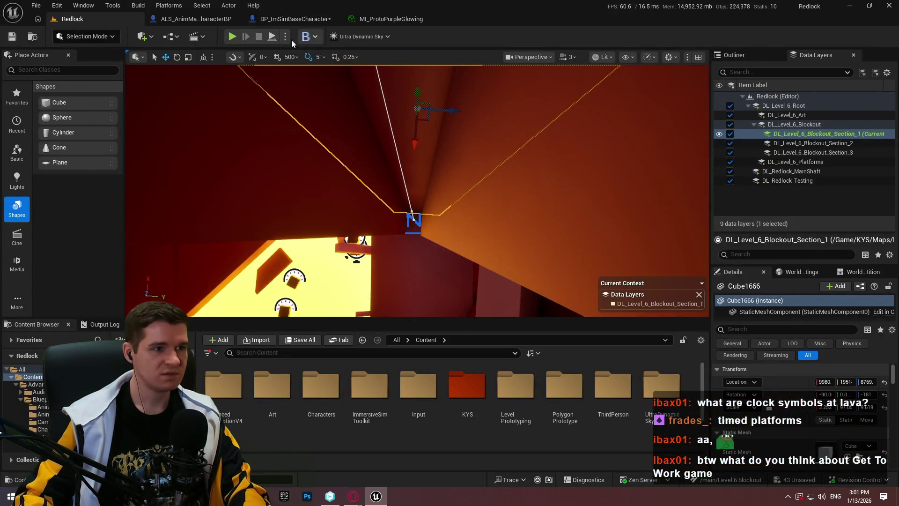
Run a short play test, then fly the view up the shaft to the corridor corner.
key("alt+p")
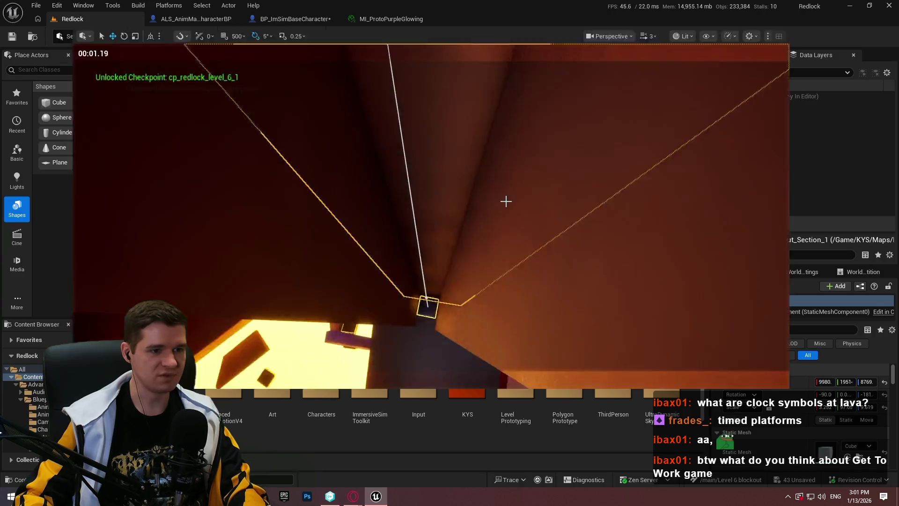
key("F11")
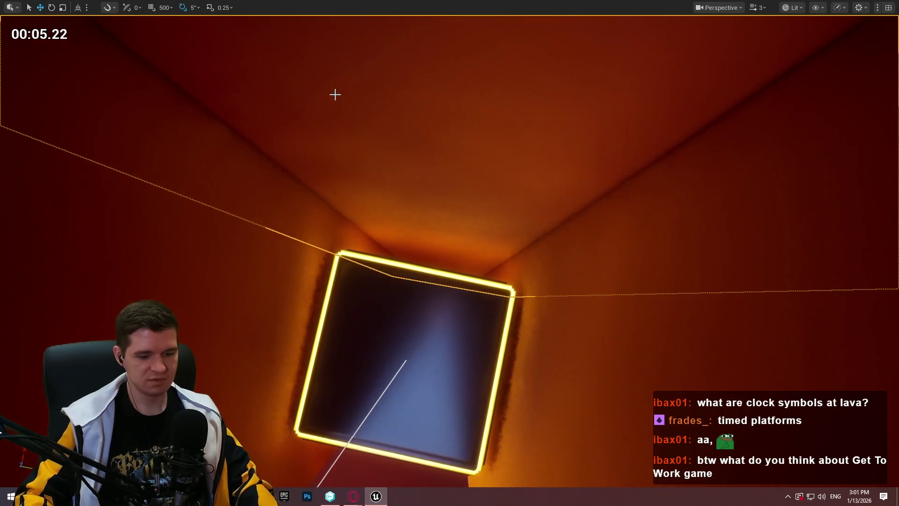
key("Escape")
mouse_move(438, 171)
left_mouse_down()
mouse_move(433, 126)
mouse_move(403, 164)
mouse_move(482, 241)
left_mouse_up()
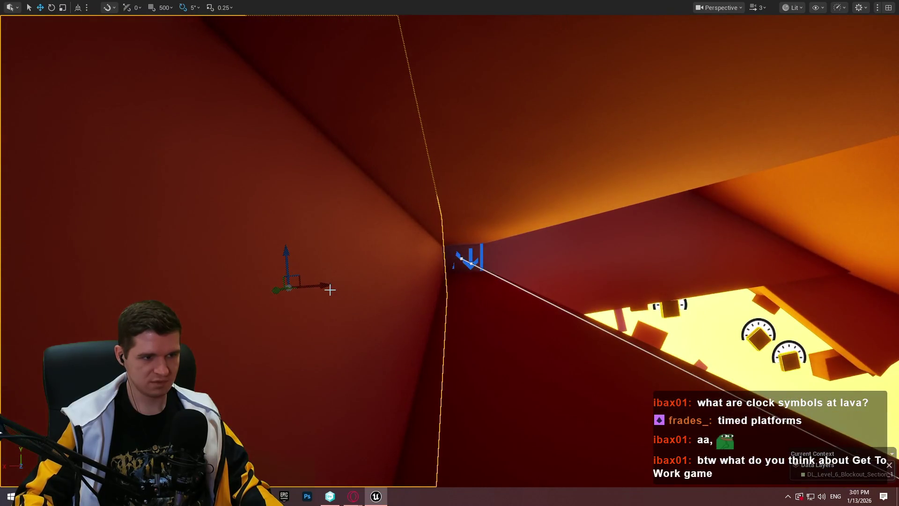
left_click_drag(431, 277, 407, 236)
mouse_move(546, 213)
left_mouse_down()
mouse_move(538, 220)
mouse_move(546, 213)
left_mouse_up()
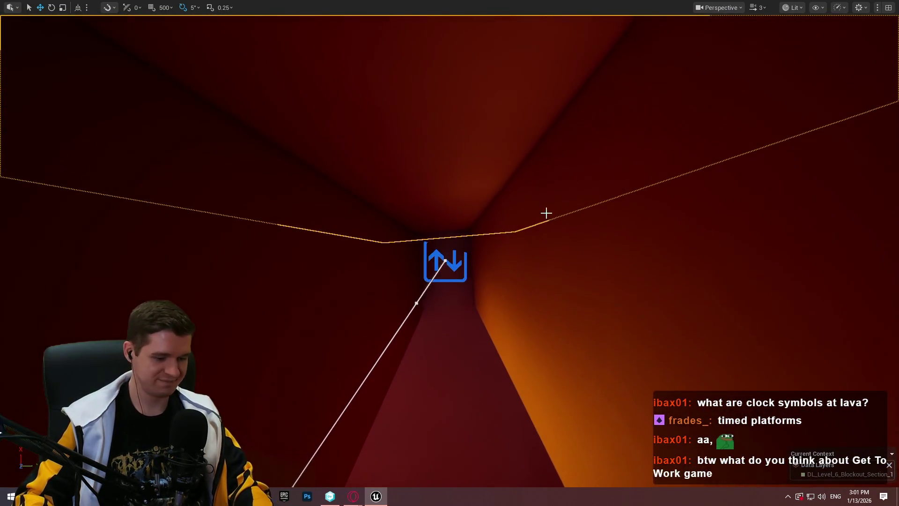
Start another play test and stop it from the toolbar.
key("F11")
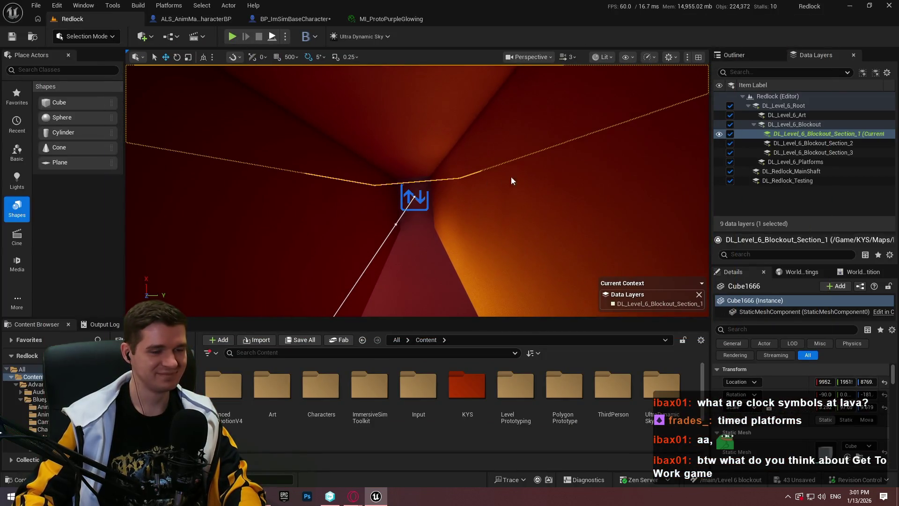
key("alt+s")
key("F11")
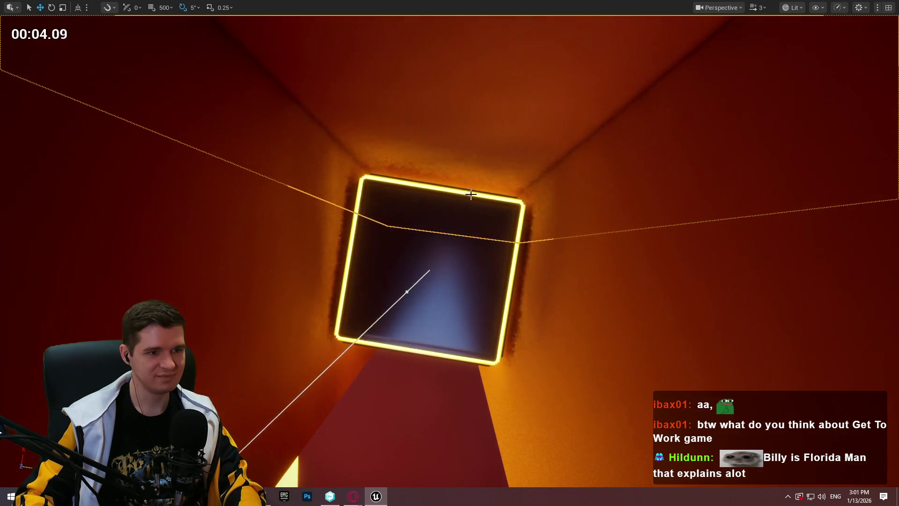
key("F11")
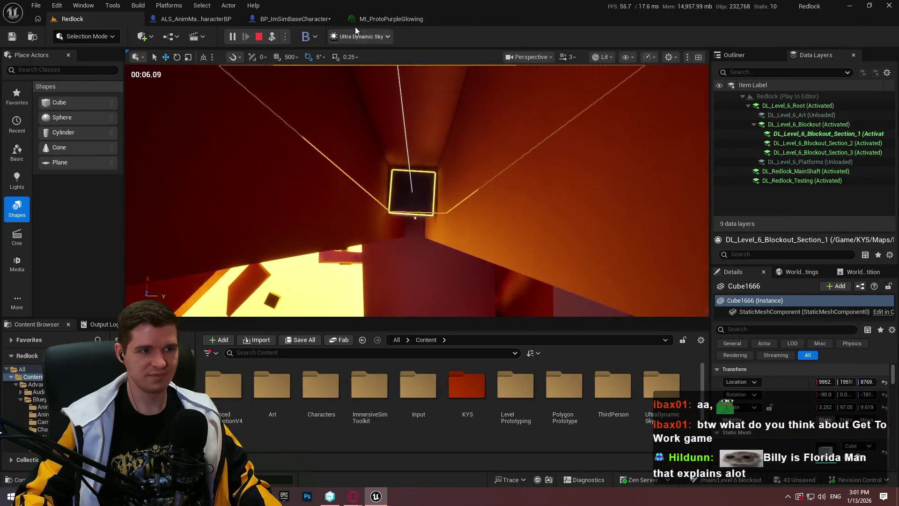
left_click(259, 36)
Fly up the shaft past another slab to the narrow opening, then start a fullscreen play test.
scroll(417, 191, "up", 3)
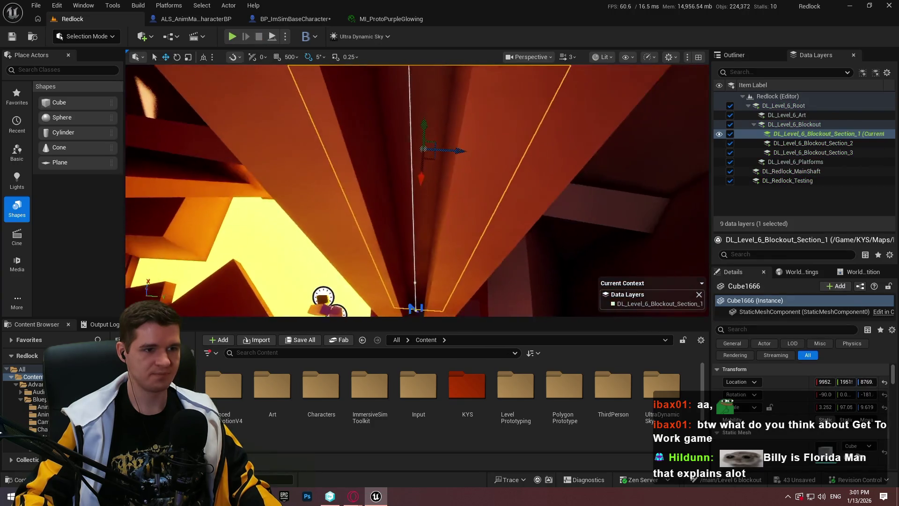
left_click_drag(417, 191, 407, 187)
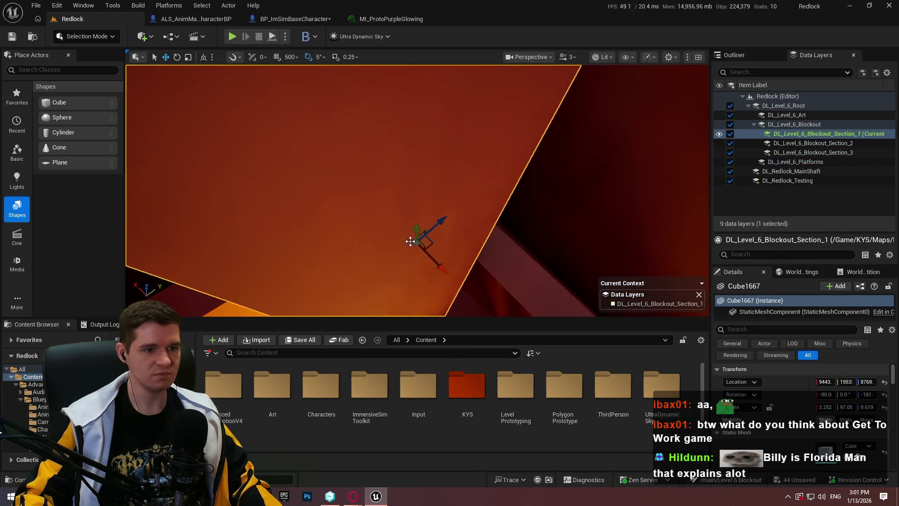
mouse_move(399, 117)
left_mouse_down()
mouse_move(374, 141)
mouse_move(402, 131)
left_mouse_up()
mouse_move(479, 234)
left_mouse_down()
mouse_move(477, 168)
mouse_move(477, 206)
mouse_move(477, 192)
left_mouse_up()
key("F11")
scroll(478, 187, "down", 1)
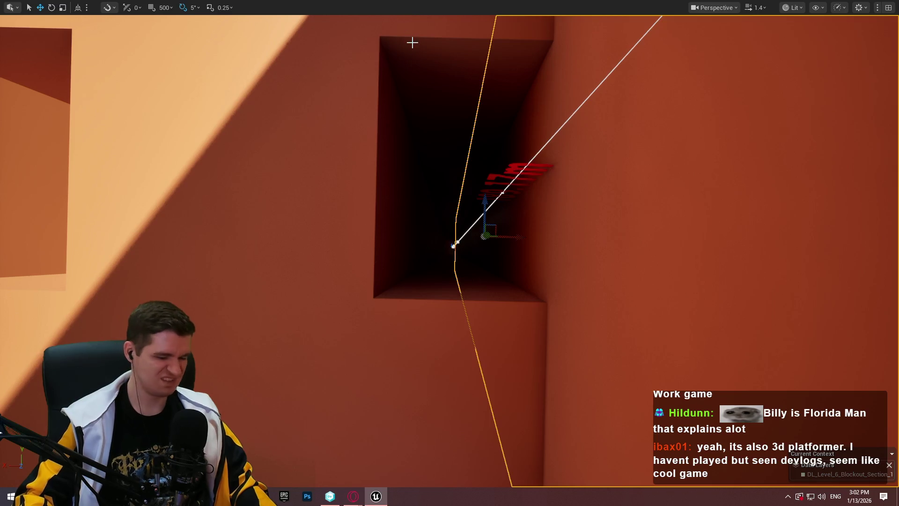
key("F11")
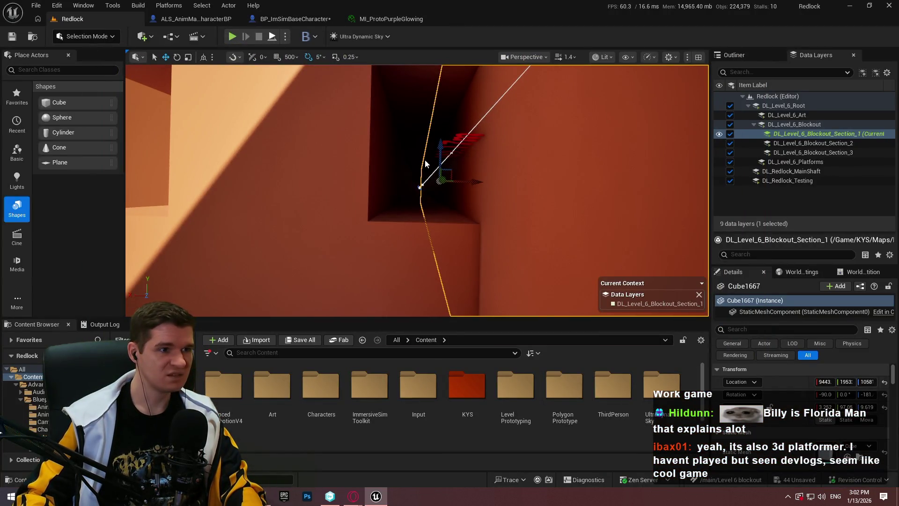
key("alt+p")
key("F11")
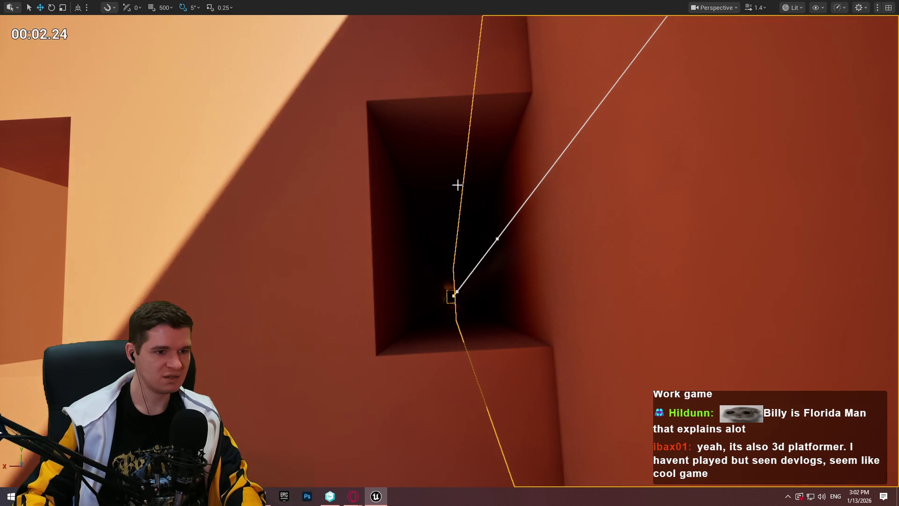
Stop the play test, nudge Cube1667 along X from 9443 to 9347, and replay the level.
key("F11")
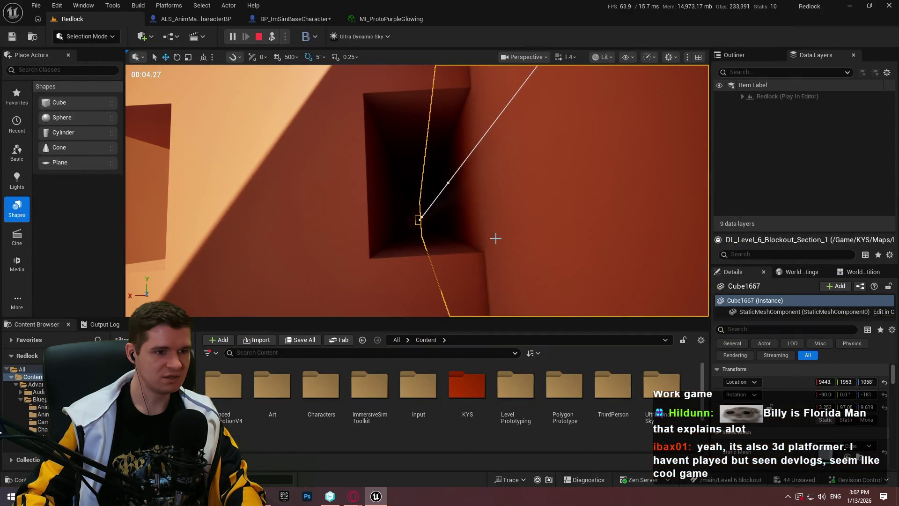
key("Escape")
left_click_drag(466, 208, 474, 207)
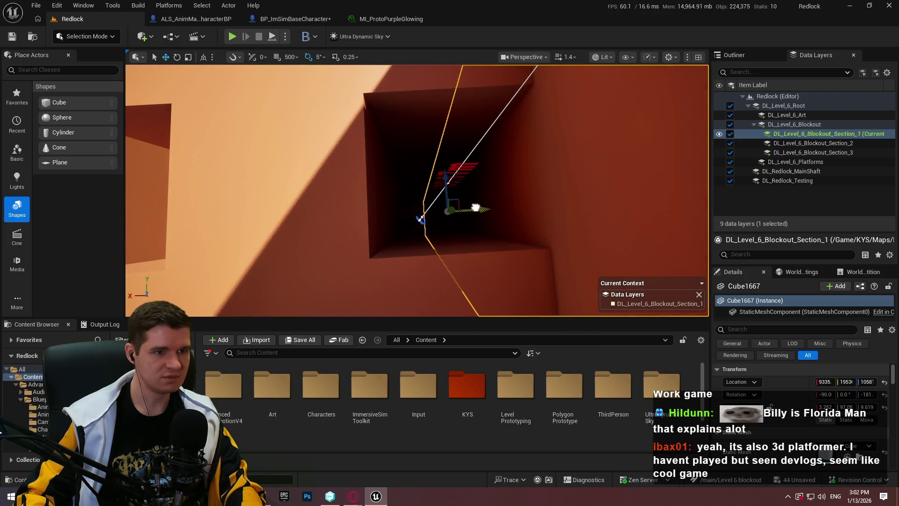
left_click(272, 37)
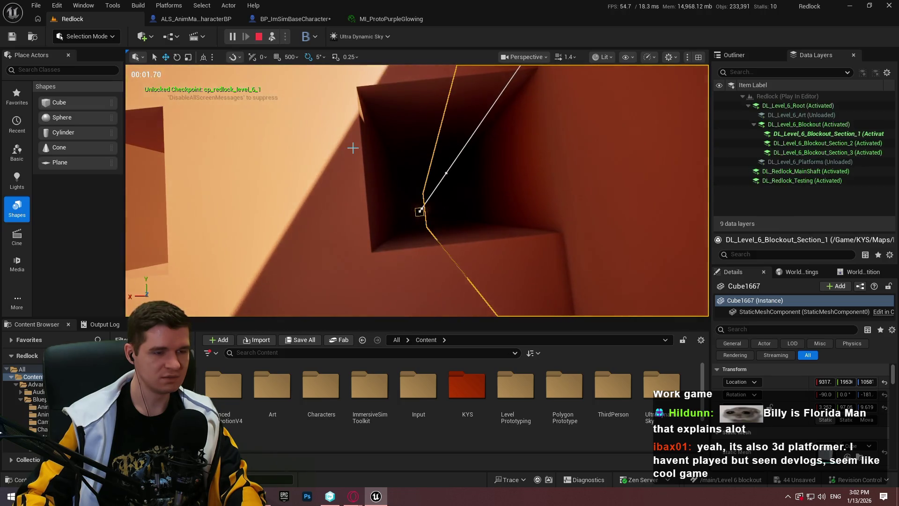
key("F11")
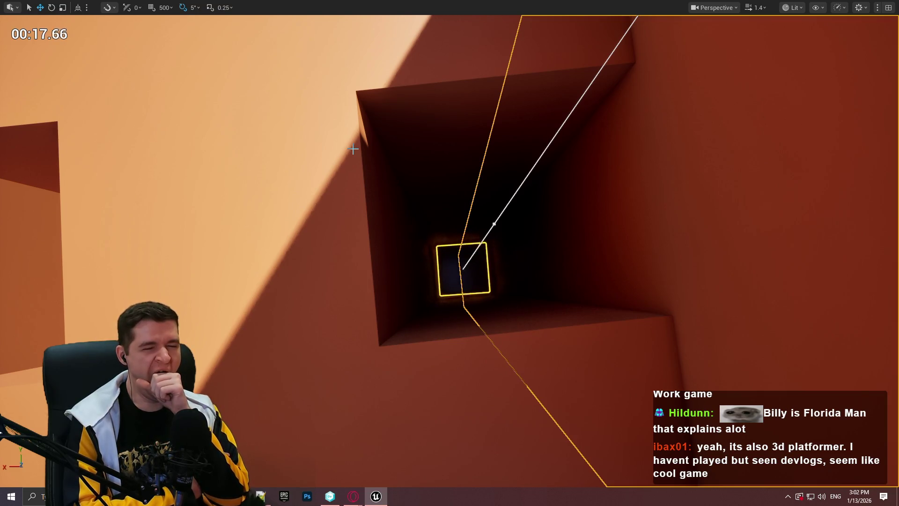
Orbit around the tall beam and select it instead of the small piece.
mouse_move(353, 149)
left_mouse_down()
mouse_move(345, 145)
mouse_move(301, 206)
mouse_move(315, 238)
mouse_move(541, 166)
mouse_move(560, 261)
mouse_move(517, 222)
mouse_move(491, 281)
mouse_move(421, 187)
mouse_move(364, 82)
mouse_move(357, 104)
mouse_move(411, 230)
left_mouse_up()
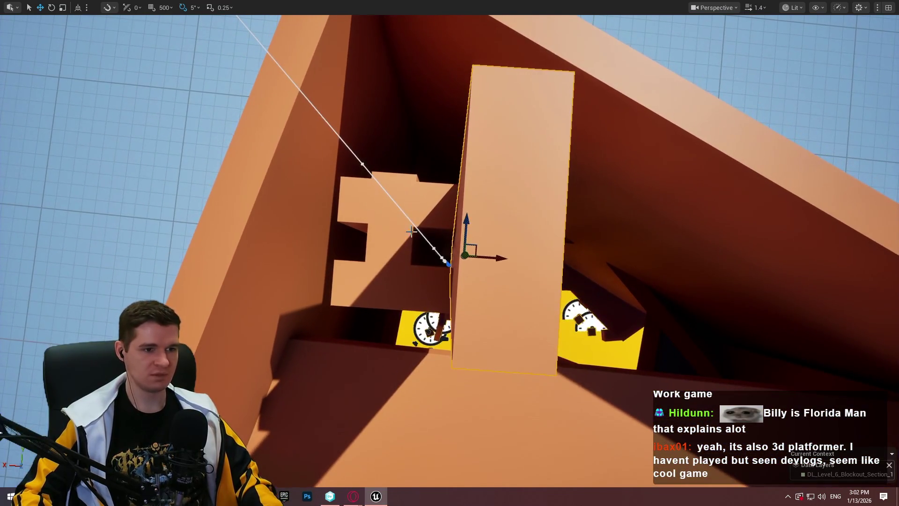
mouse_move(391, 291)
left_mouse_down()
mouse_move(387, 244)
mouse_move(465, 284)
left_mouse_up()
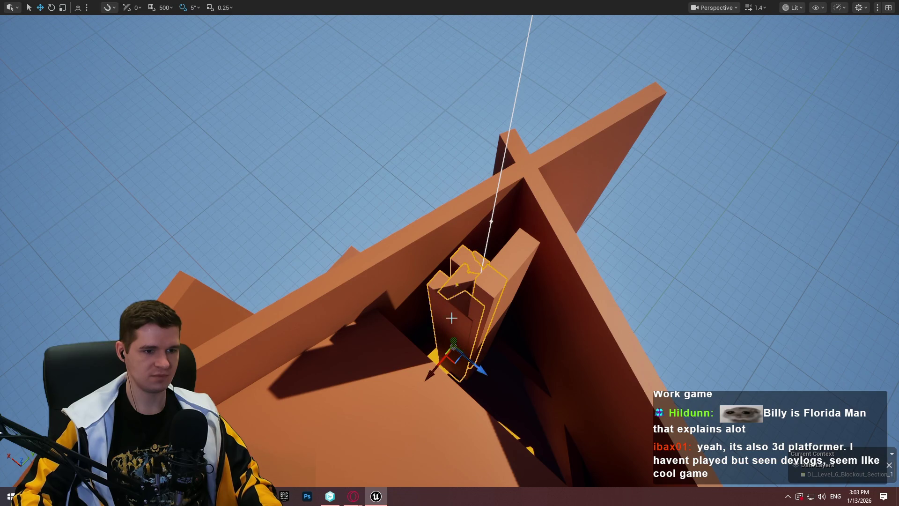
mouse_move(453, 338)
left_mouse_down()
mouse_move(431, 180)
mouse_move(431, 287)
mouse_move(401, 231)
mouse_move(375, 245)
mouse_move(483, 382)
mouse_move(450, 281)
mouse_move(382, 361)
mouse_move(387, 338)
left_mouse_up()
mouse_move(376, 209)
left_mouse_down()
mouse_move(374, 200)
mouse_move(420, 196)
left_mouse_up()
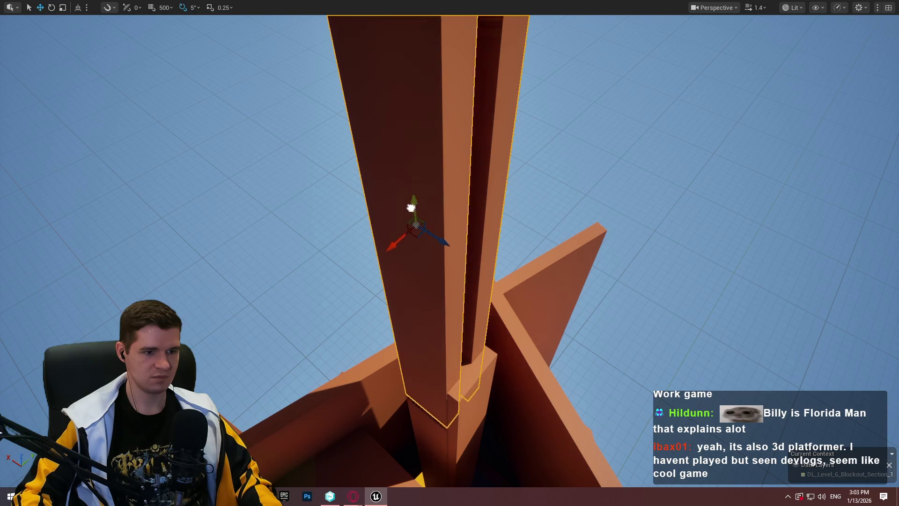
left_click_drag(409, 234, 397, 248)
left_click_drag(395, 458, 395, 458)
left_click_drag(394, 420, 393, 420)
left_click(376, 211)
Move the rust block toward the camera, shrink and raise it, then rotate it 90 degrees.
mouse_move(367, 160)
left_mouse_down()
mouse_move(398, 390)
mouse_move(386, 412)
left_mouse_up()
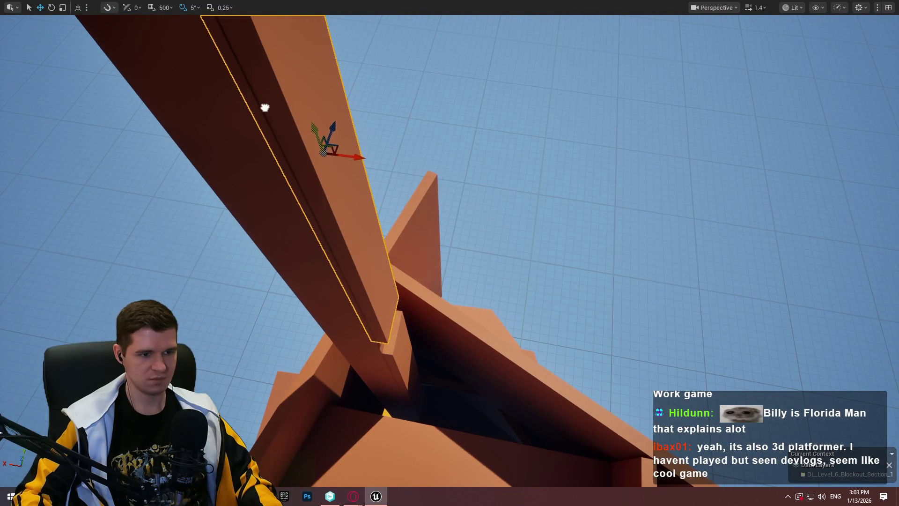
left_click_drag(324, 218, 324, 218)
left_click_drag(331, 319, 331, 318)
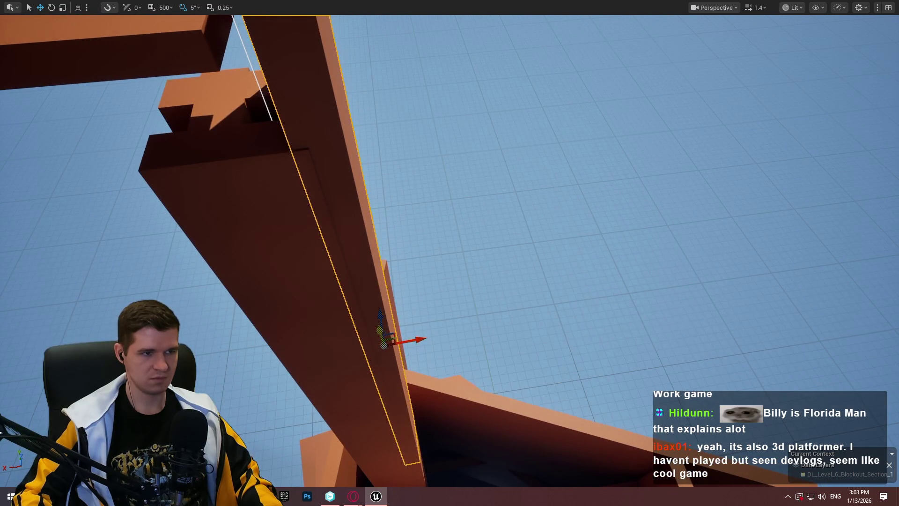
left_click_drag(317, 175, 316, 175)
left_click_drag(396, 258, 432, 257)
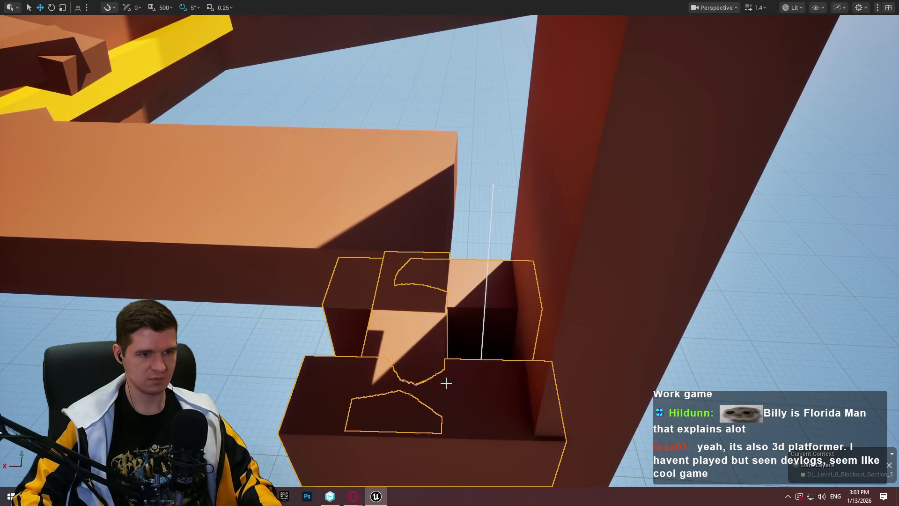
left_click_drag(452, 372, 447, 368)
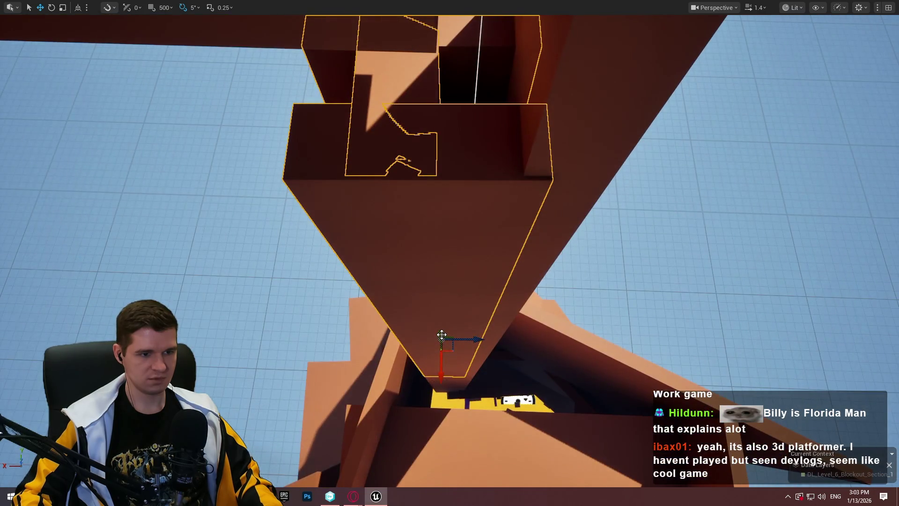
left_click_drag(440, 335, 424, 242)
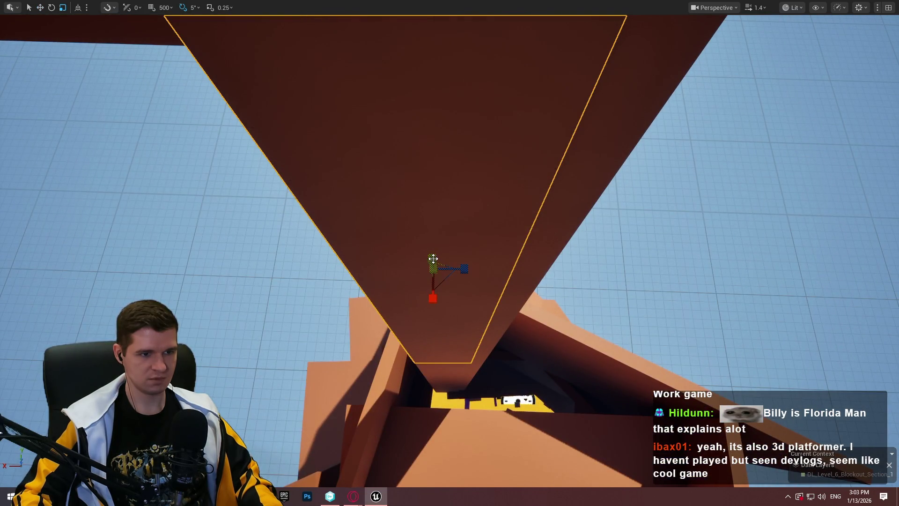
mouse_move(423, 242)
left_mouse_down()
mouse_move(435, 272)
mouse_move(419, 152)
mouse_move(421, 215)
mouse_move(409, 245)
left_mouse_up()
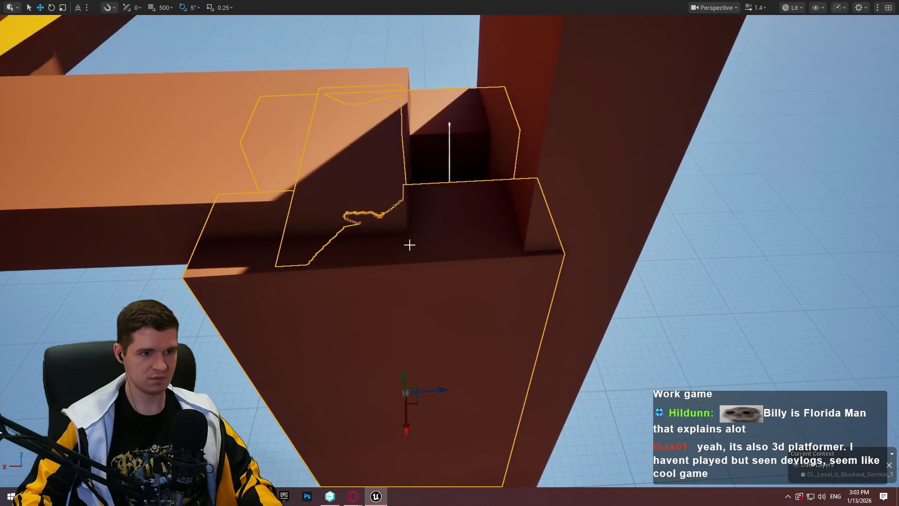
left_click_drag(403, 372, 402, 364)
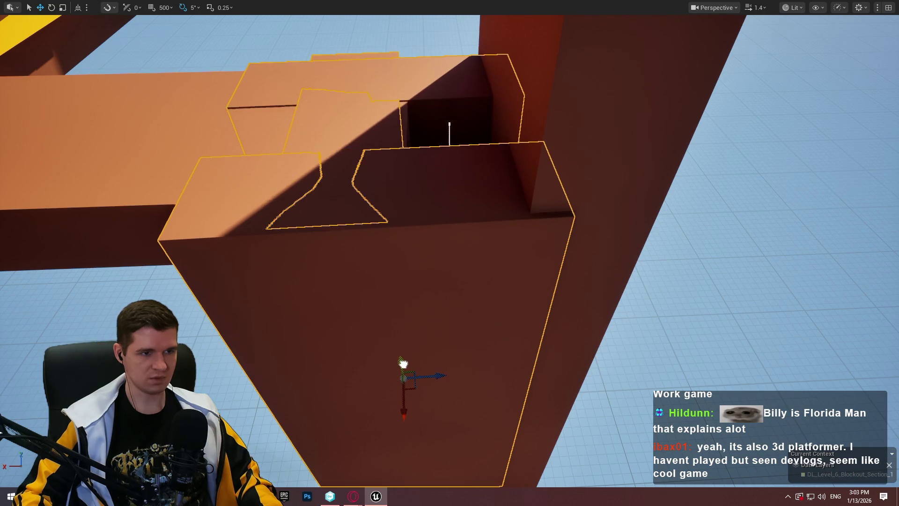
mouse_move(431, 321)
left_mouse_down()
mouse_move(388, 286)
mouse_move(433, 346)
mouse_move(424, 344)
mouse_move(427, 353)
mouse_move(438, 247)
mouse_move(409, 305)
mouse_move(401, 385)
left_mouse_up()
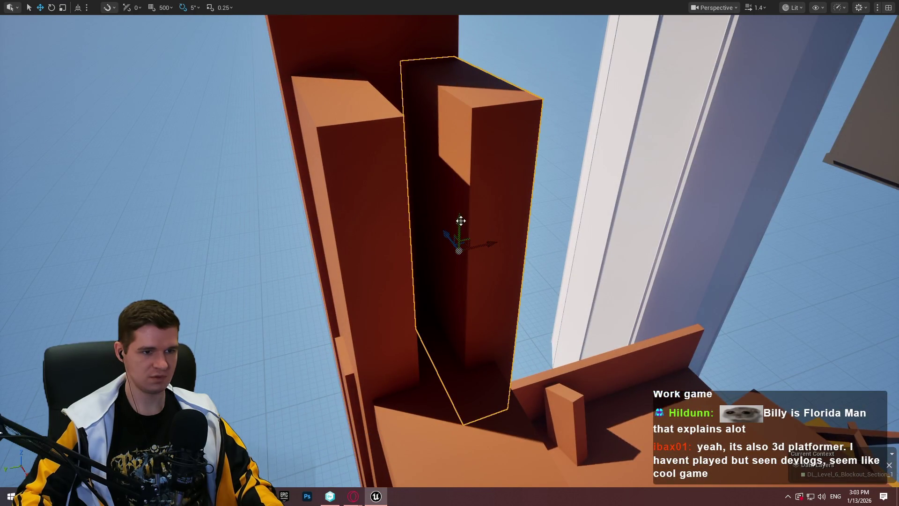
mouse_move(506, 223)
left_mouse_down()
mouse_move(491, 196)
mouse_move(460, 183)
mouse_move(462, 171)
mouse_move(397, 199)
mouse_move(412, 221)
mouse_move(405, 209)
left_mouse_up()
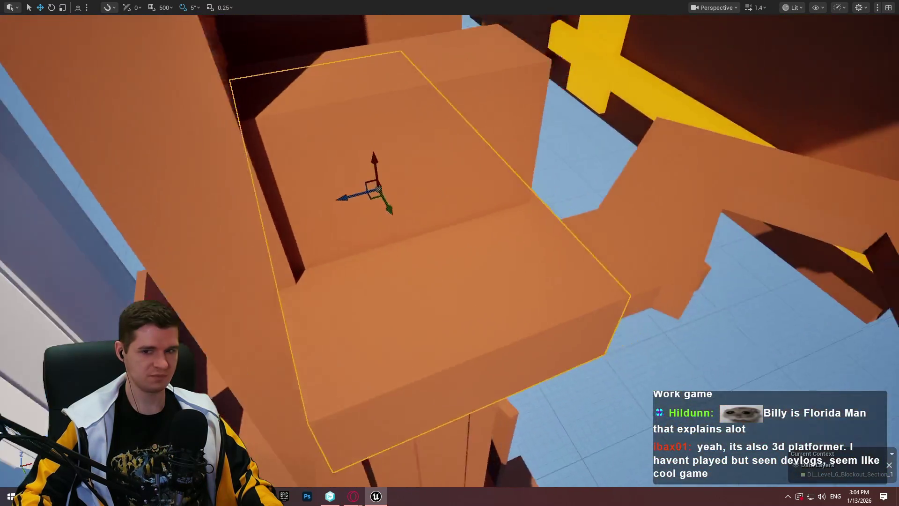
Fly the camera through the shaft over the platforms and yellow floor, then exit fullscreen.
key("d")
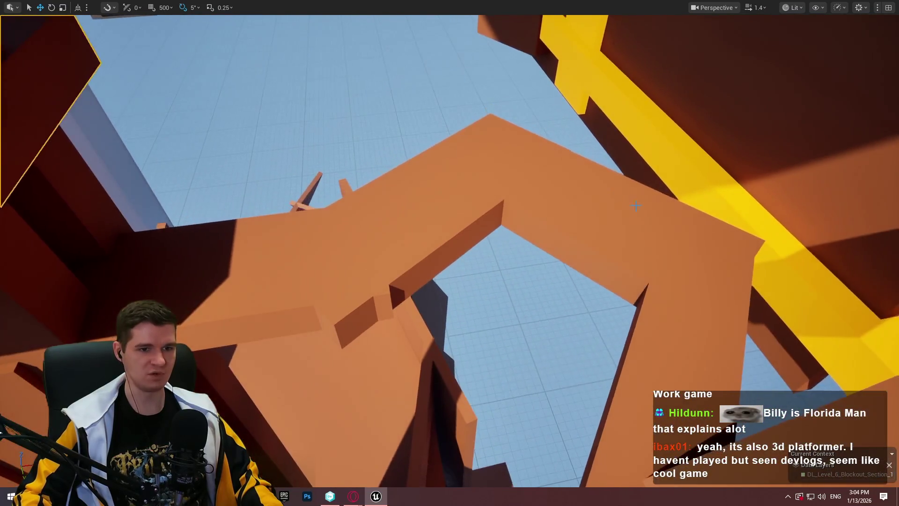
key("w")
key("w")
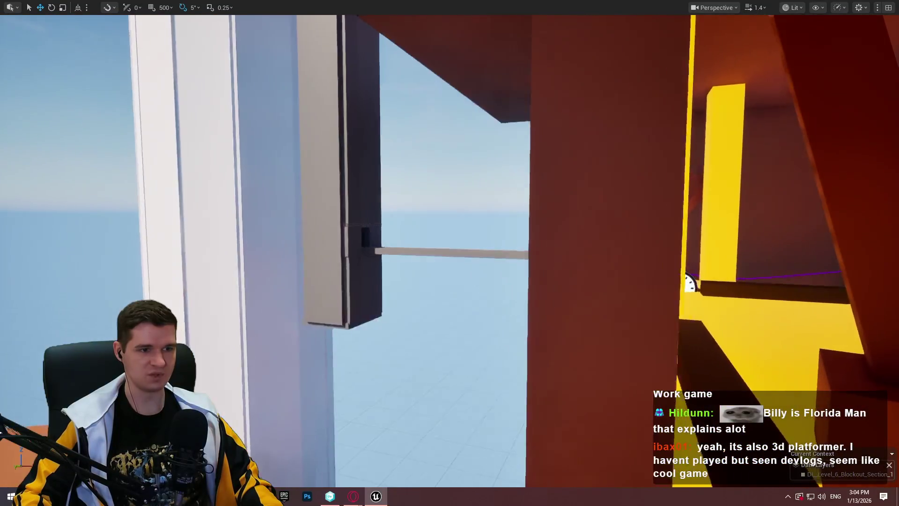
key("w")
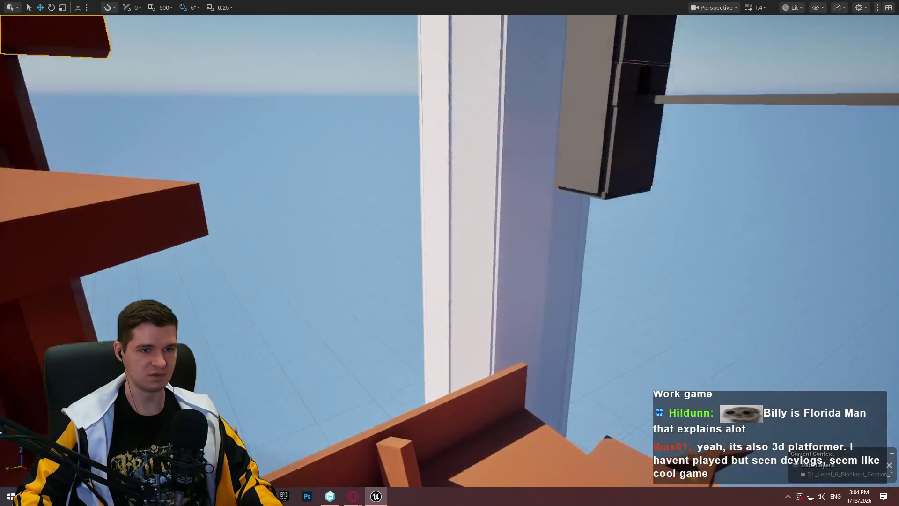
key("w")
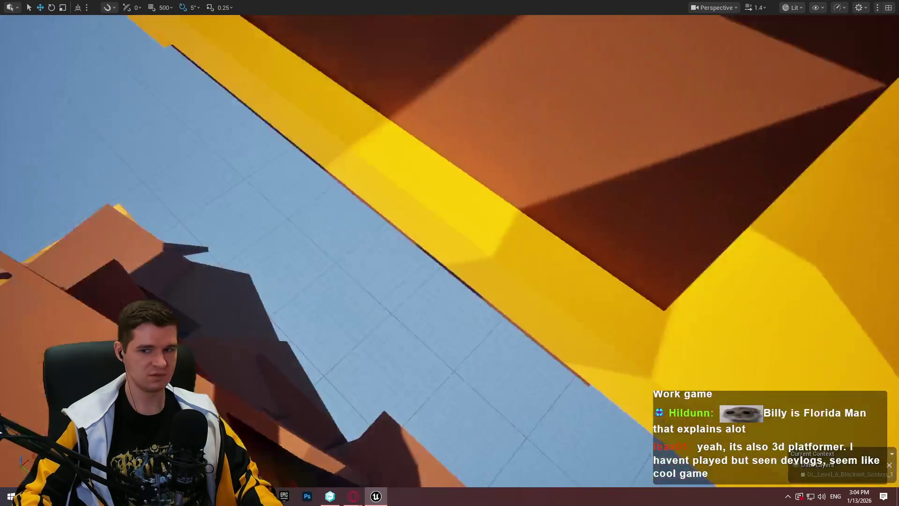
key("w")
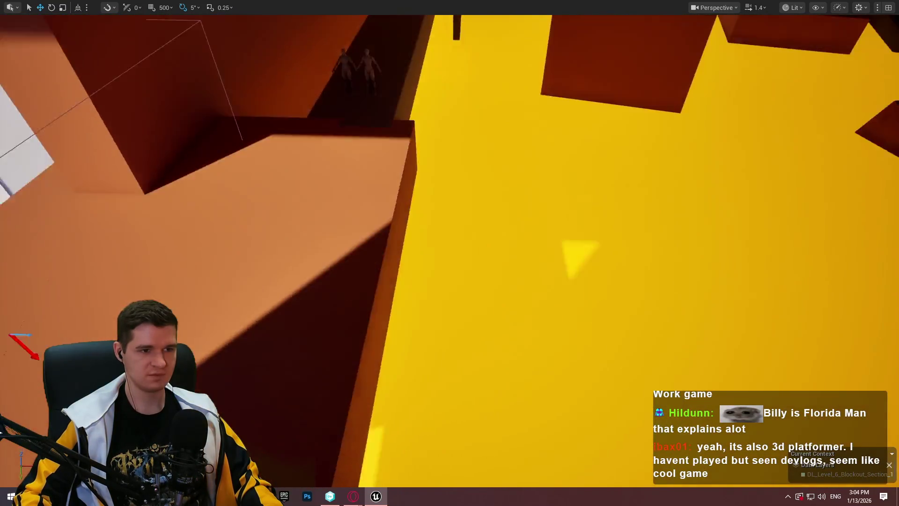
key("w")
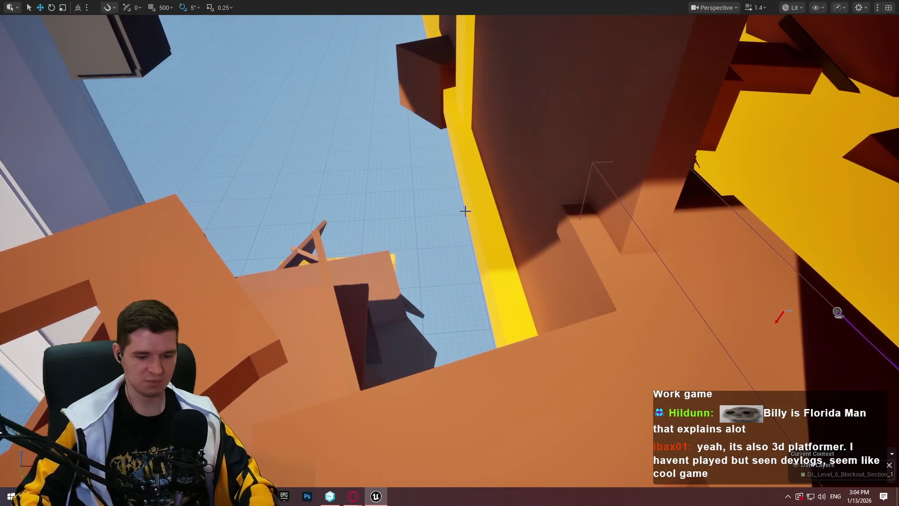
key("F11")
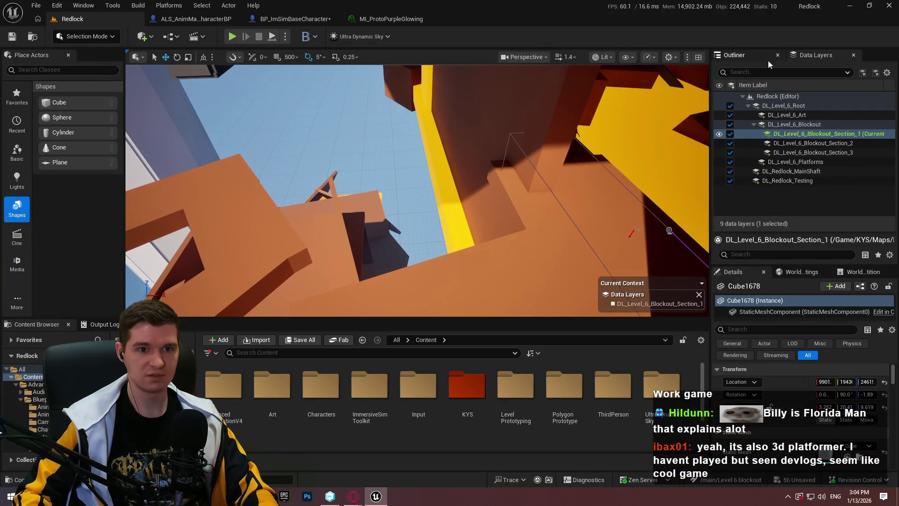
Save All with Check Out Selected, cutting the unsaved count from 66 to 1.
left_click(763, 56)
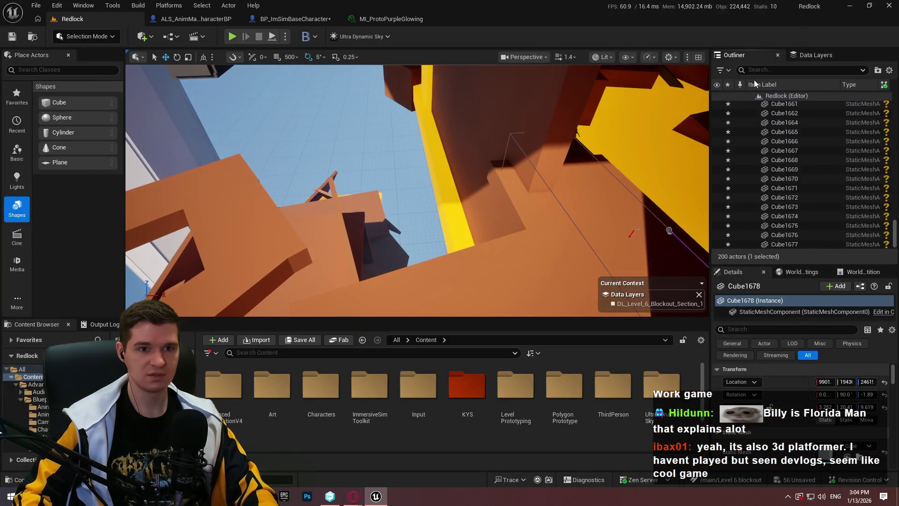
left_click(35, 5)
left_click(73, 140)
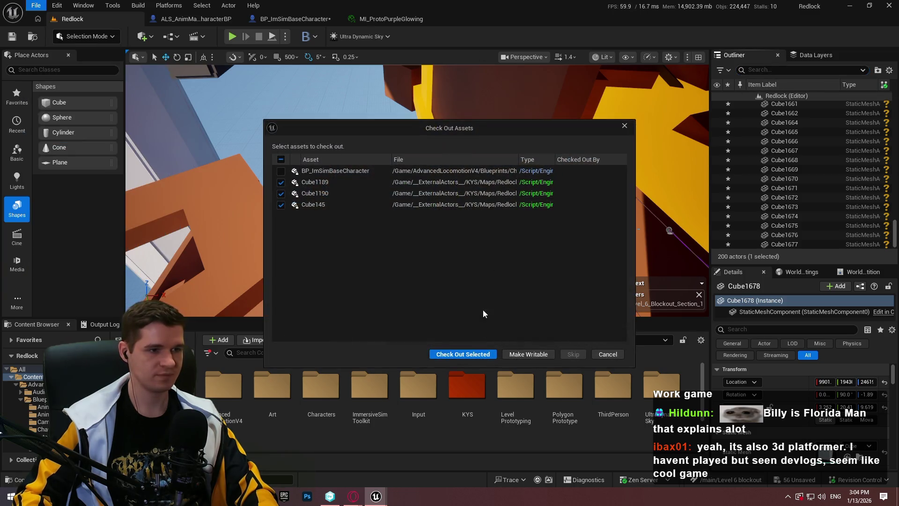
left_click(470, 355)
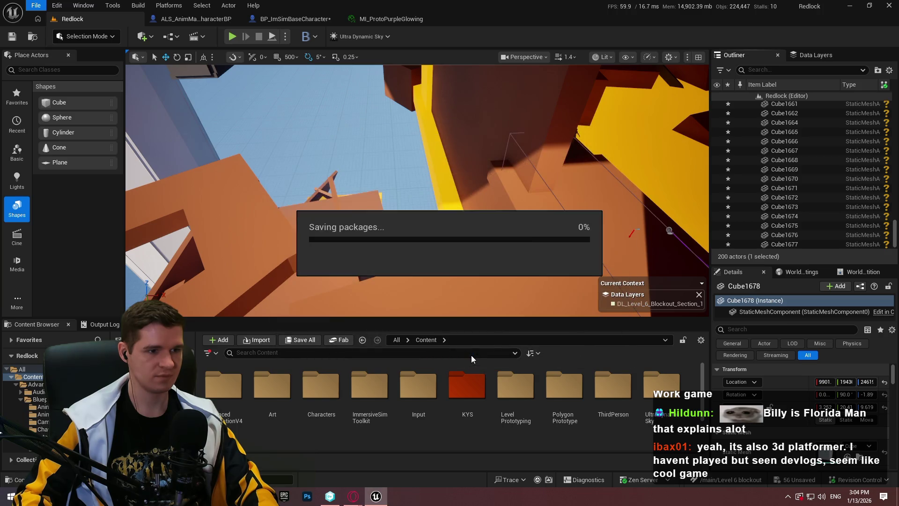
left_click(787, 68)
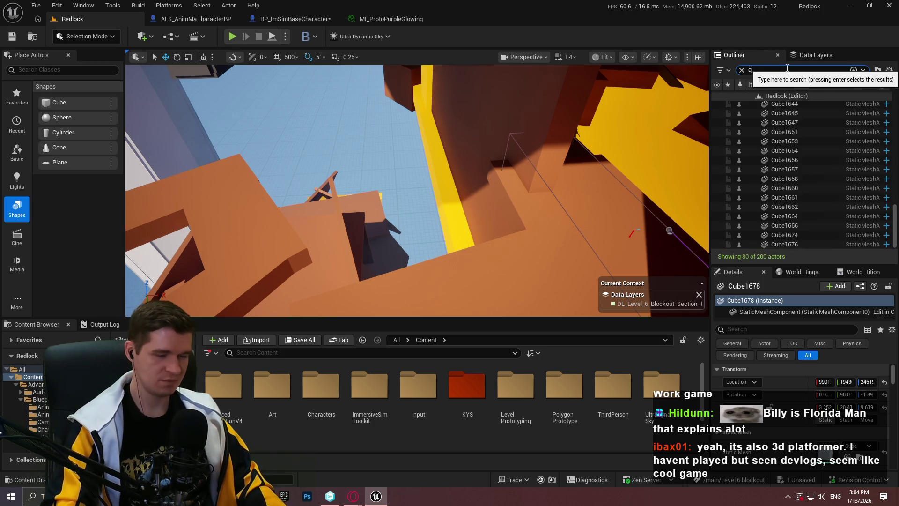
Select all fifteen SKM_Quinn_Simple mannequin actors in the Outliner and delete them.
type("un")
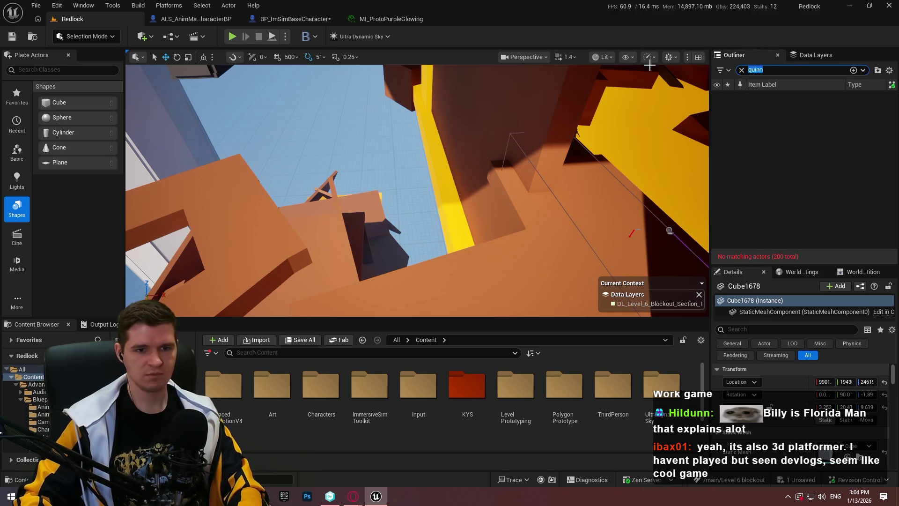
key("BackSpace")
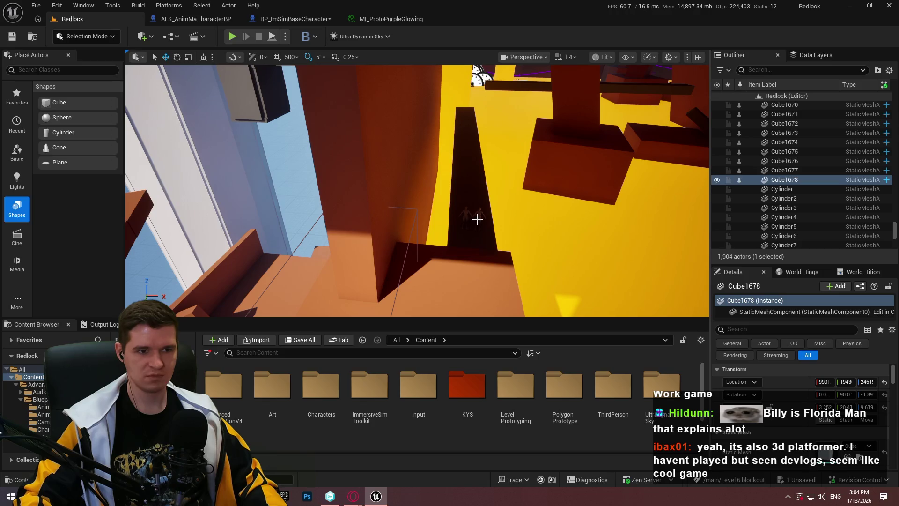
left_click(478, 217)
scroll(838, 188, "down", 5)
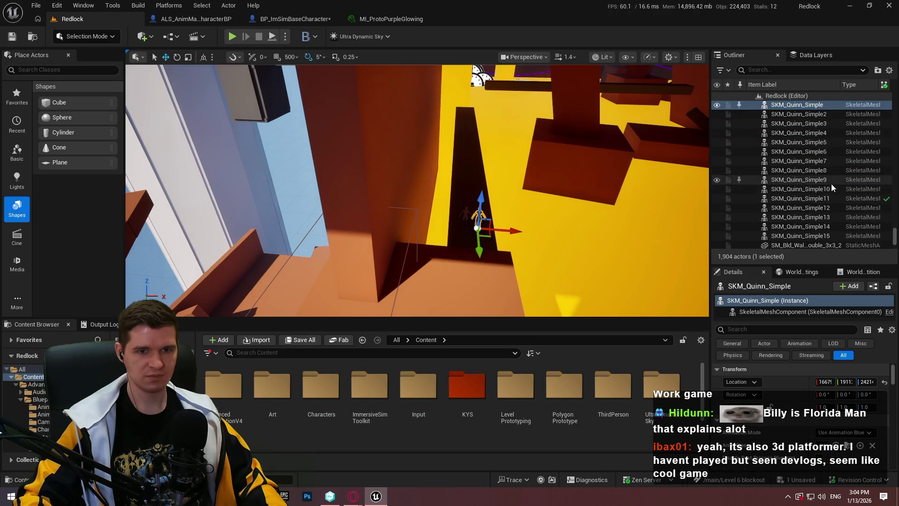
left_click(822, 221, "shift")
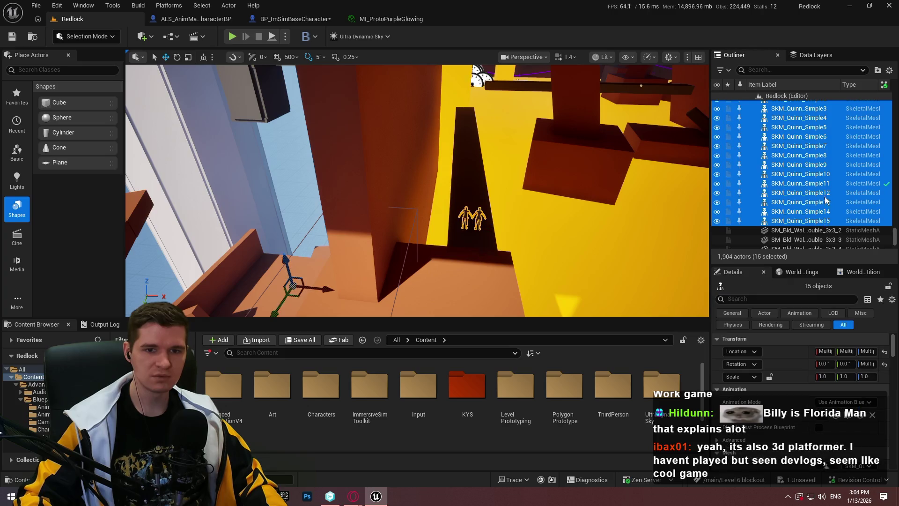
scroll(825, 191, "up", 2)
key("Delete")
Fly around in the fullscreen viewport and Play From Here on the dark red slab.
left_click_drag(603, 166, 585, 140)
scroll(603, 166, "up", 4)
key("F11")
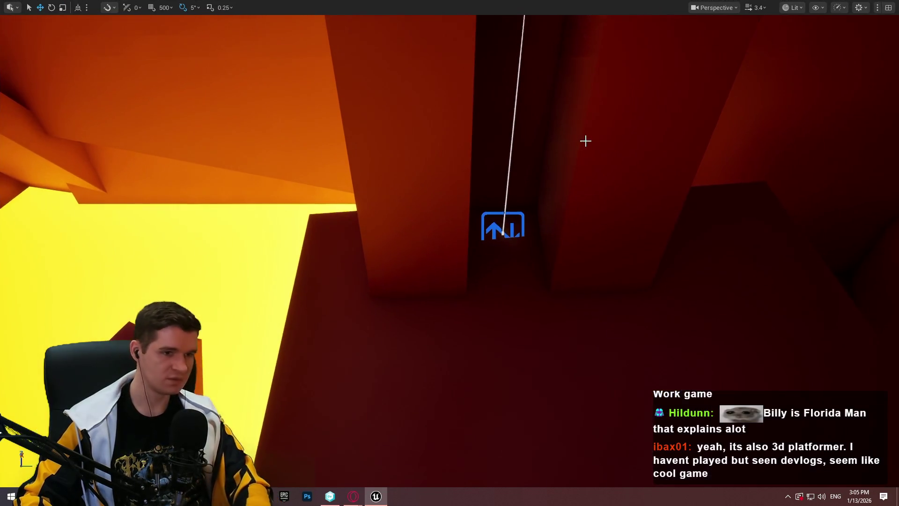
right_click(508, 468)
left_click(564, 476)
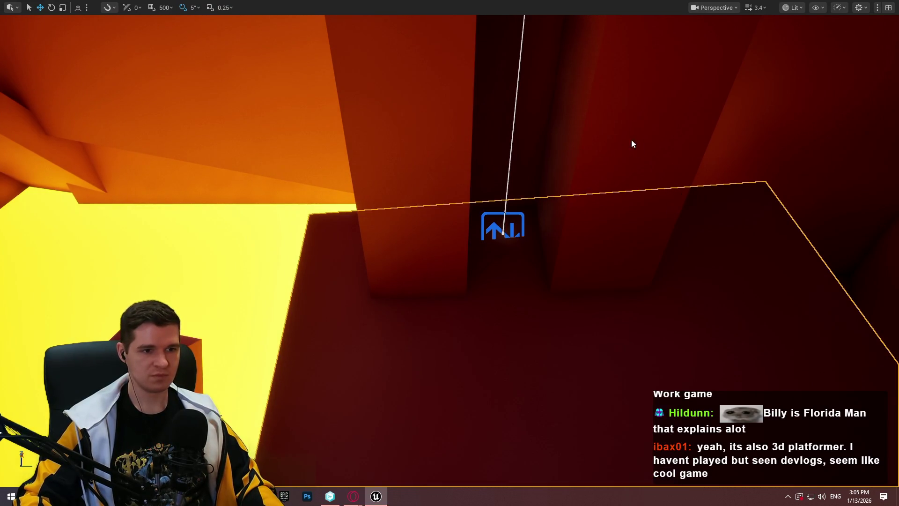
Stop the playtest and restart Play From Here from the slab.
key("Escape")
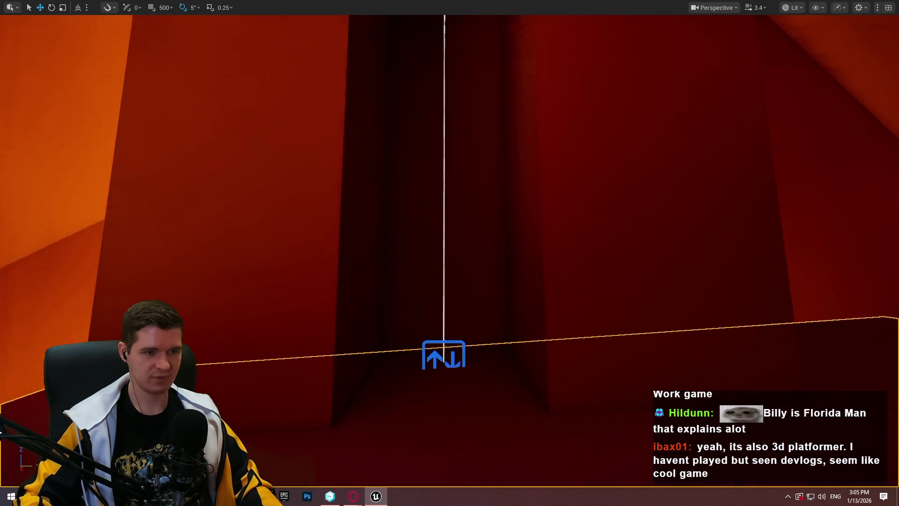
right_click(444, 86)
left_click(498, 409)
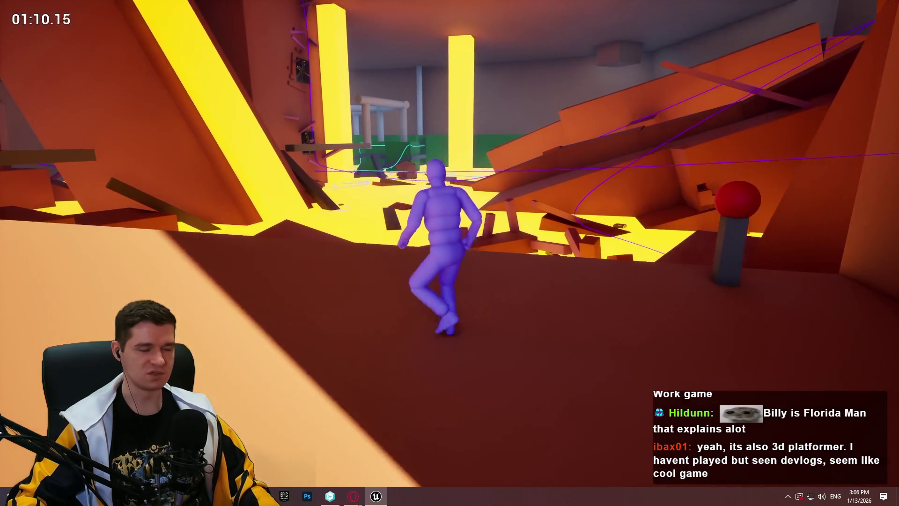
End the playtest and open the BP_SimpleSpline Blueprint from the KYS > Testing folder.
key("Escape")
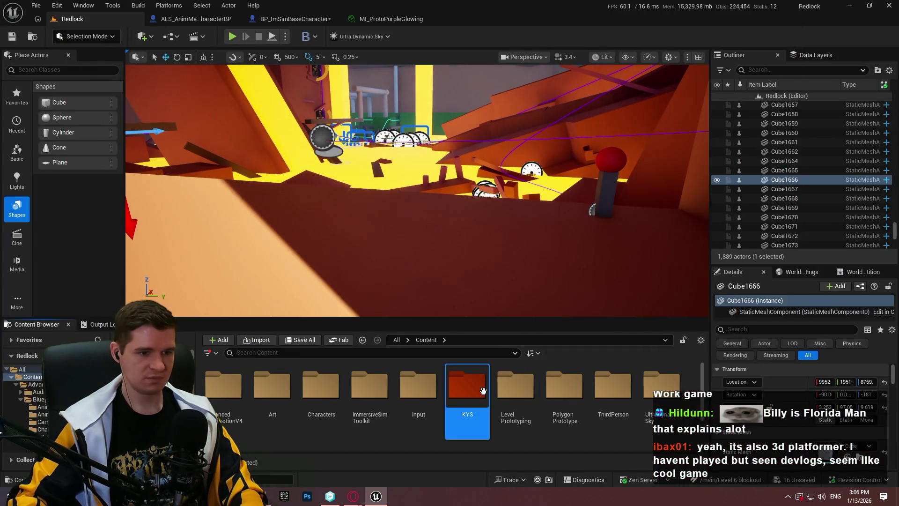
double_click(482, 391)
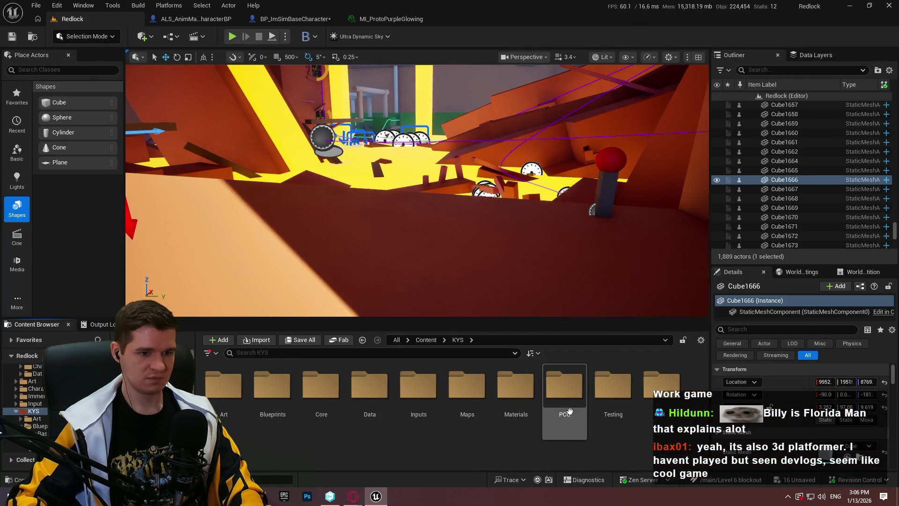
double_click(609, 401)
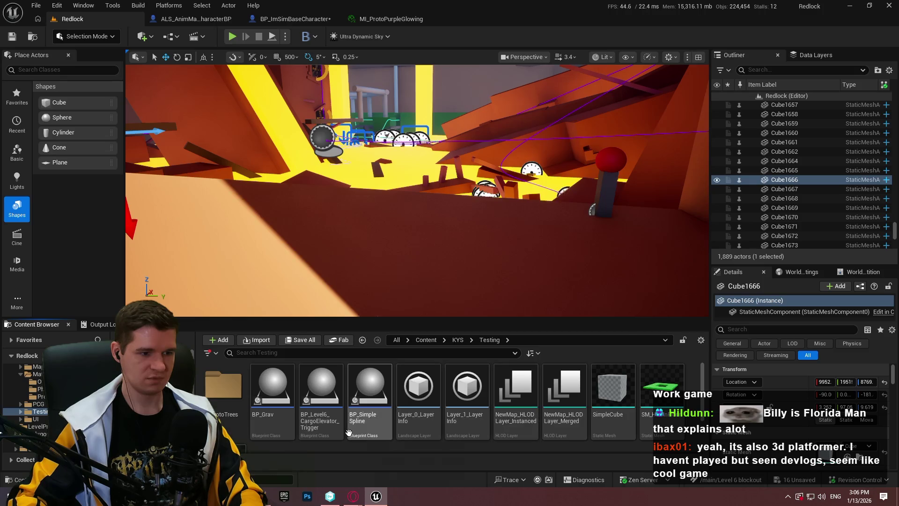
double_click(349, 431)
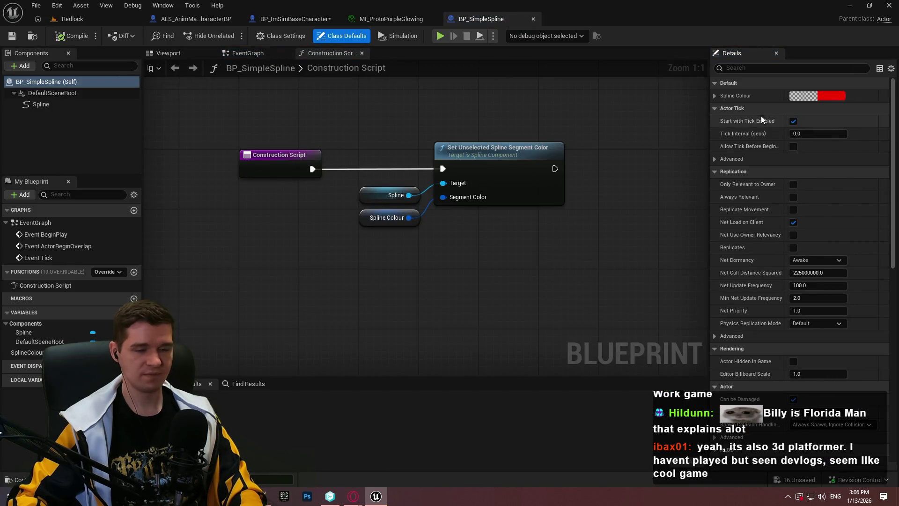
View the Spline component's properties and add a new Boolean variable named 'bS…'.
scroll(743, 233, "down", 2)
mouse_move(892, 193)
left_mouse_down()
mouse_move(893, 281)
mouse_move(883, 104)
mouse_move(895, 378)
mouse_move(892, 220)
mouse_move(882, 203)
left_mouse_up()
left_click(41, 104)
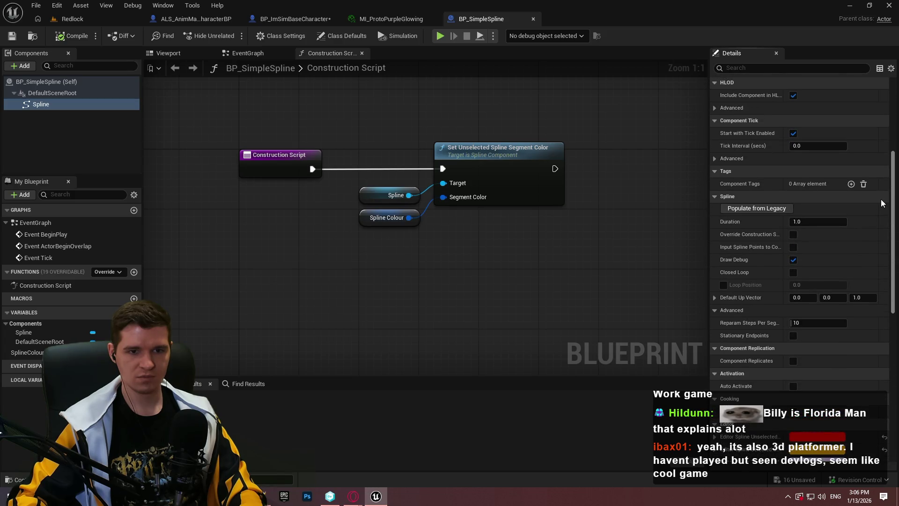
scroll(882, 203, "up", 5)
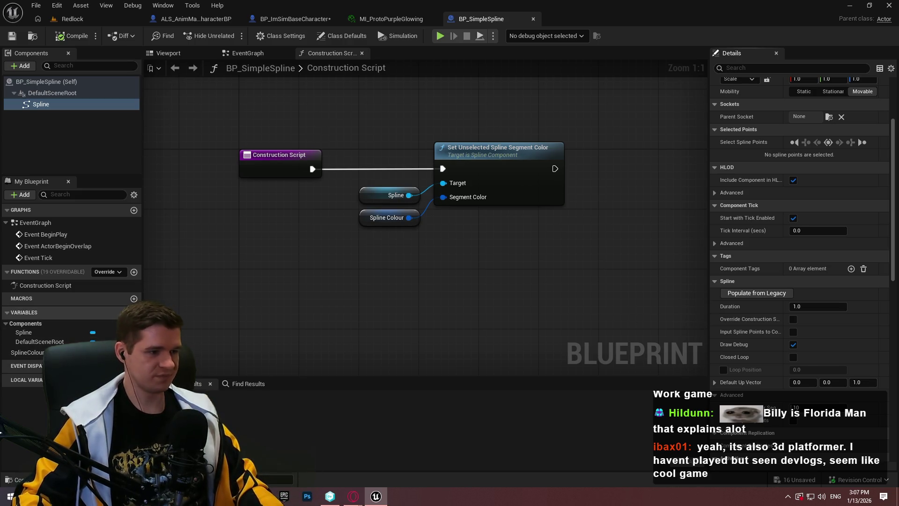
left_click(134, 313)
type("bShowSplineAtRuntime")
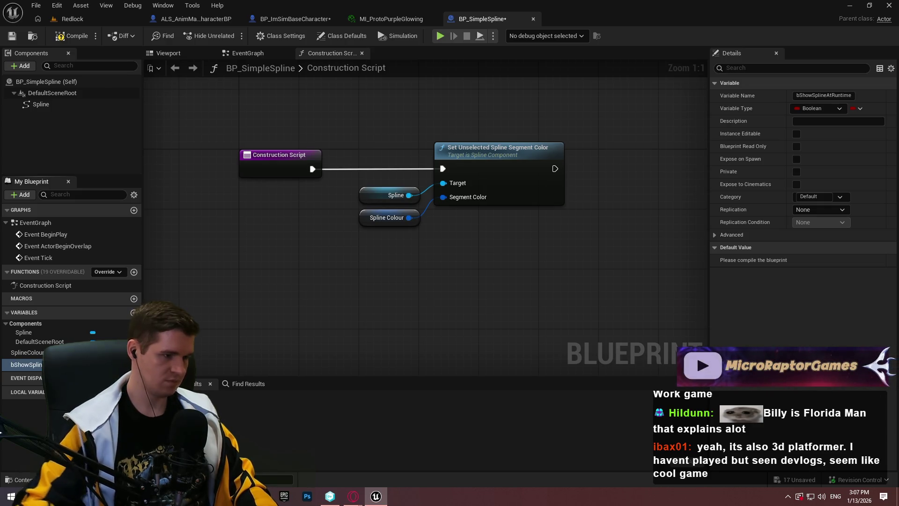
Confirm the name bShowSplineAtRuntime and add a Set Draw Debug node from the Spline component.
key("Return")
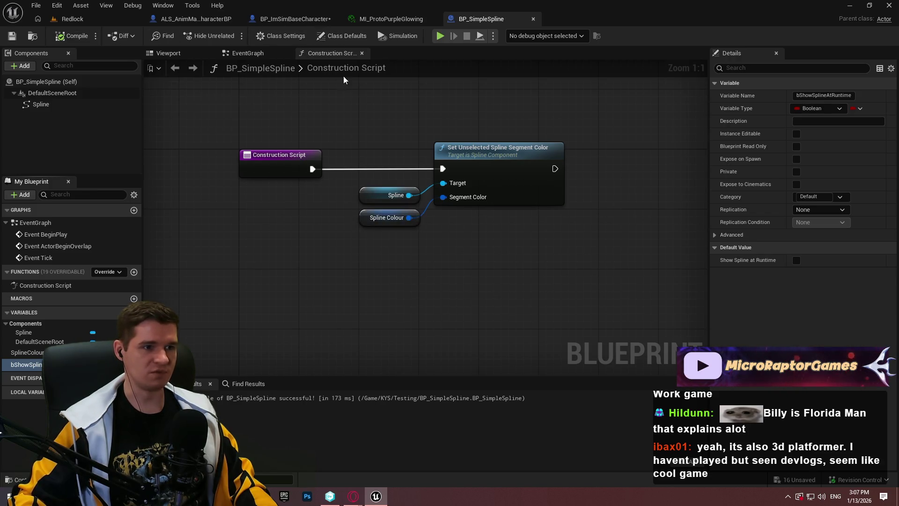
left_click_drag(462, 320, 326, 299)
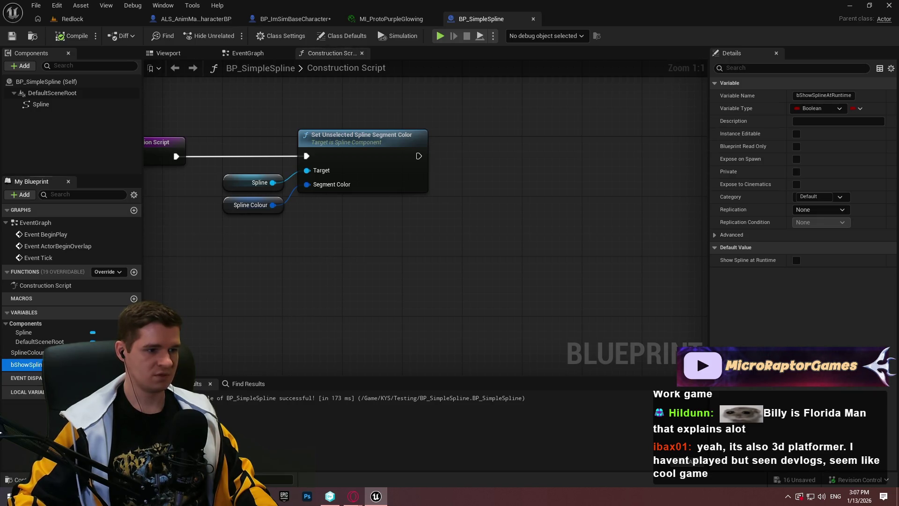
mouse_move(27, 105)
left_mouse_down()
mouse_move(489, 287)
mouse_move(389, 222)
mouse_move(470, 206)
left_mouse_up()
type("debug")
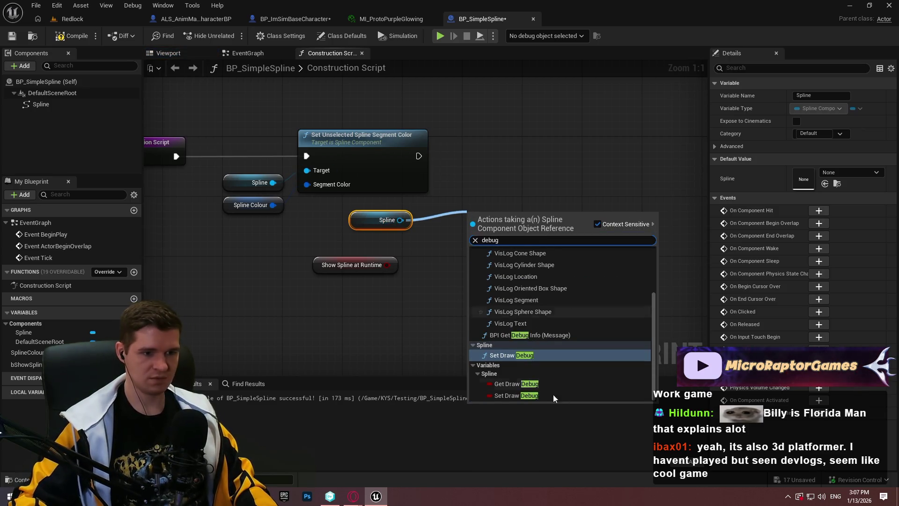
left_click(526, 358)
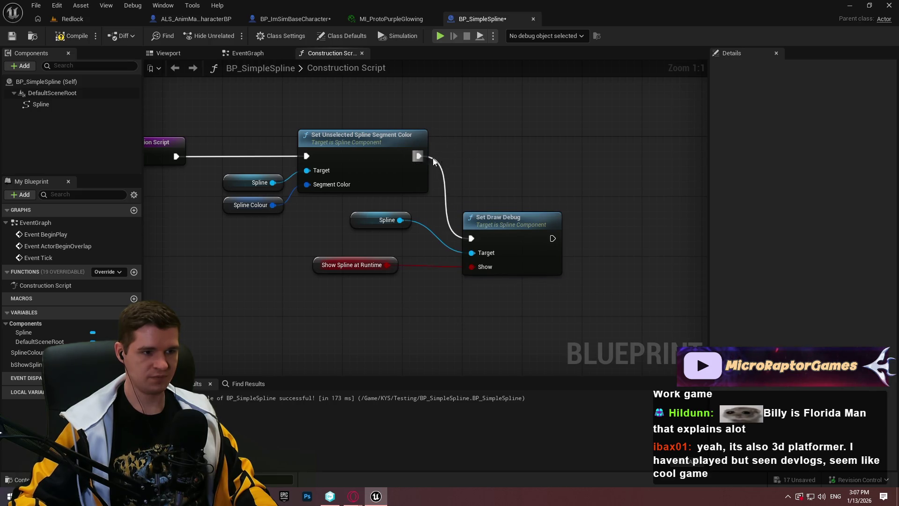
Place Set Draw Debug beside the segment colour node with the variable, save, and return to Redlock.
left_click_drag(499, 217, 487, 144)
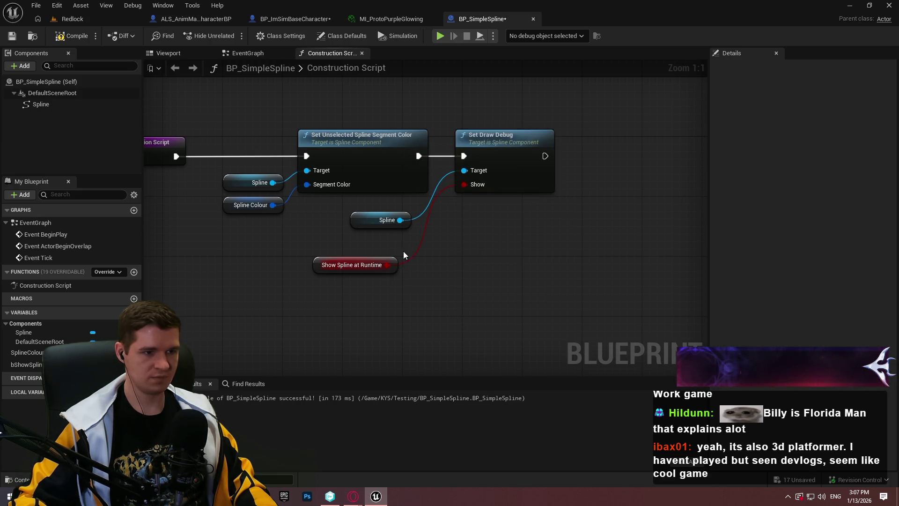
left_click_drag(397, 260, 413, 235)
left_click(431, 252)
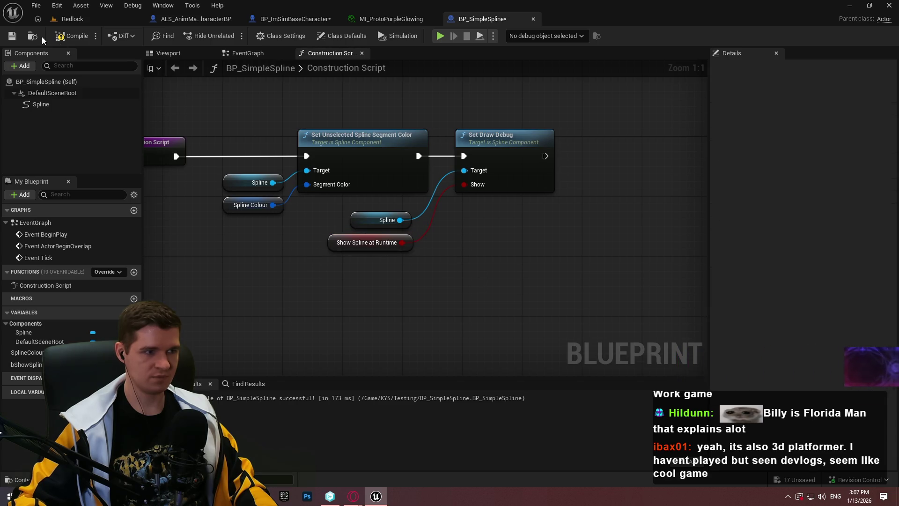
left_click(72, 19)
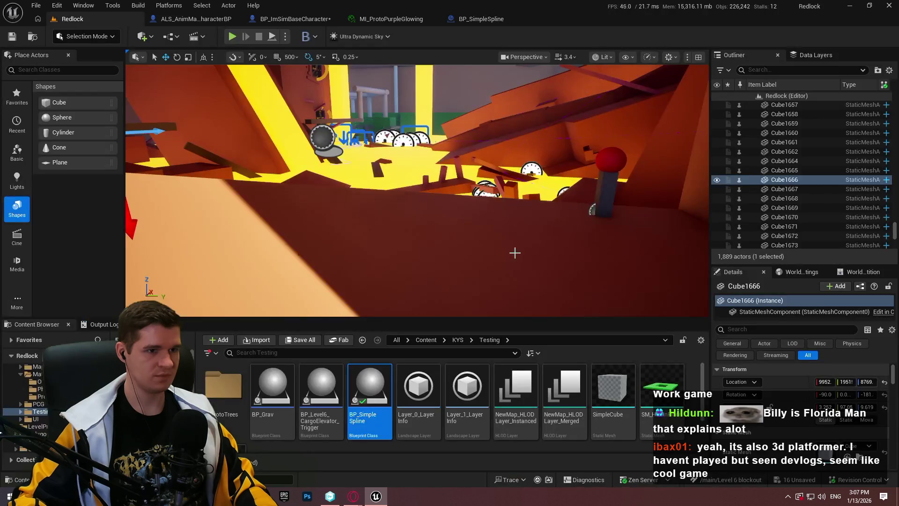
Play From Here on the floor slab, then stop the play session.
right_click(401, 281)
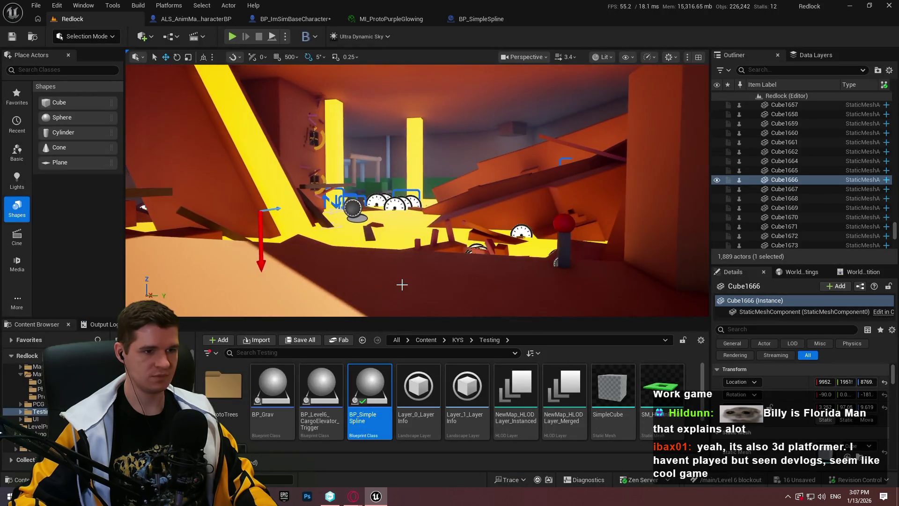
left_click(483, 477)
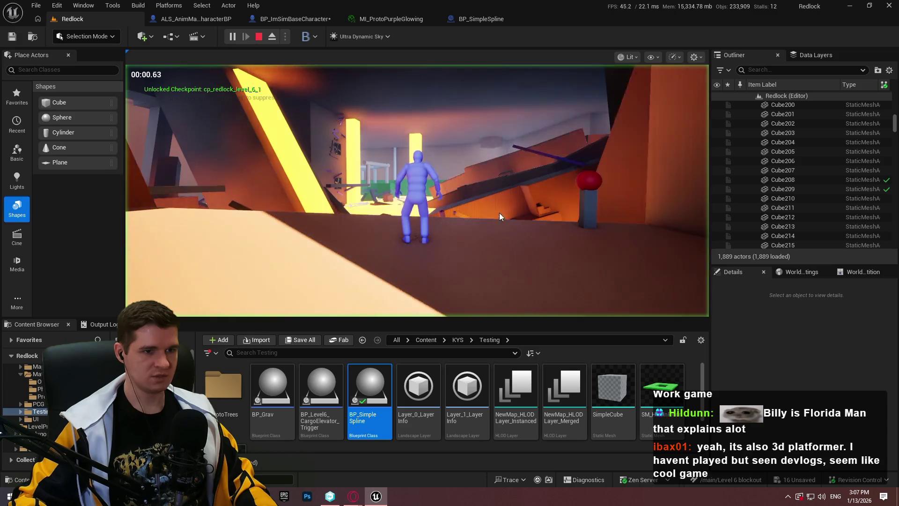
key("Escape")
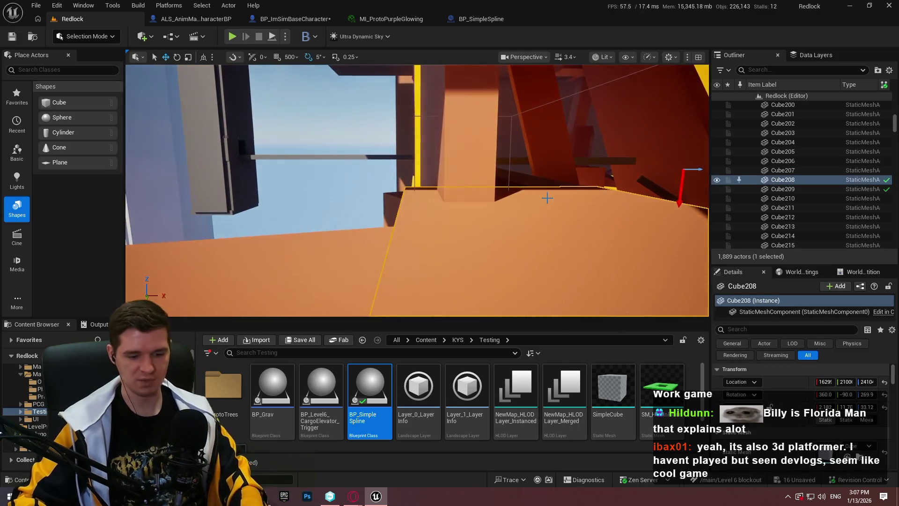
Go fullscreen with F11 and fly up over the spline shaft beneath the rust slabs.
key("F11")
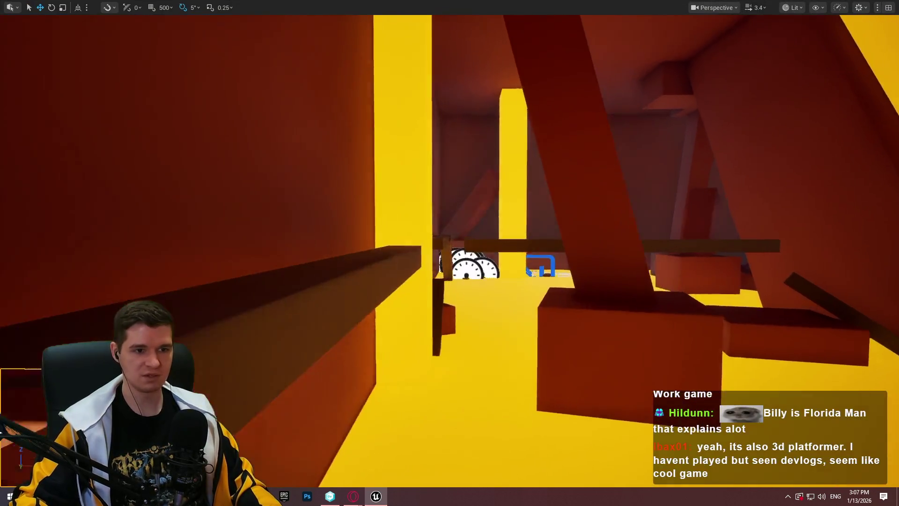
mouse_move(449, 253)
left_mouse_down()
mouse_move(436, 328)
mouse_move(600, 194)
mouse_move(600, 262)
mouse_move(585, 281)
mouse_move(571, 257)
mouse_move(477, 257)
left_mouse_up()
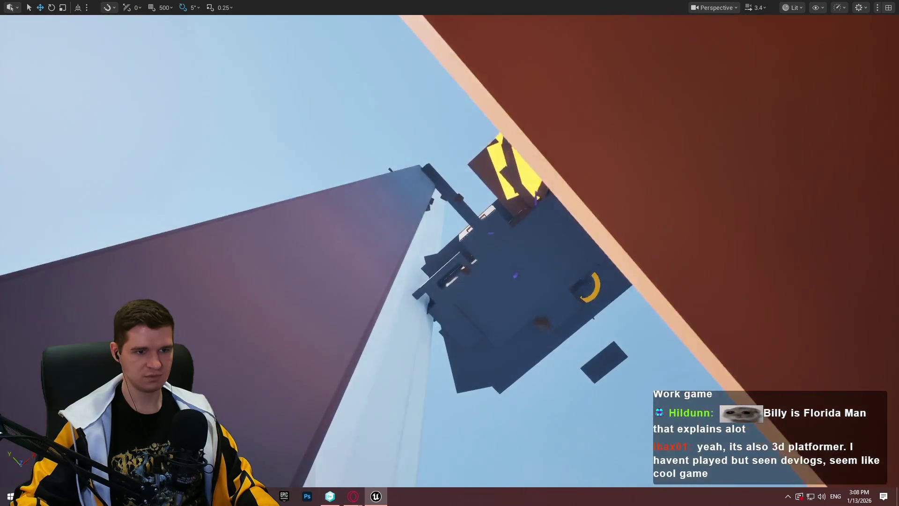
scroll(450, 253, "up", 2)
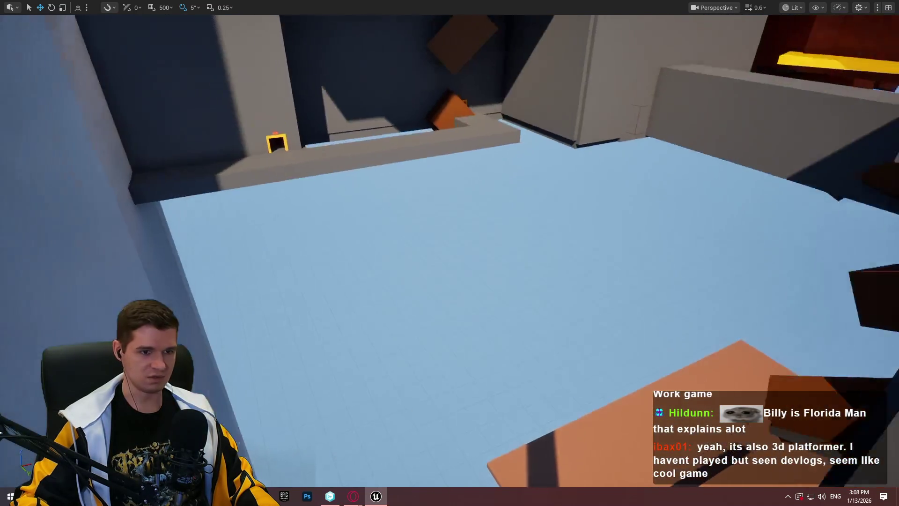
Leave fullscreen and toggle the Blockout Section_1, Section_2 and Section_3 data layers to compare them.
key("F11")
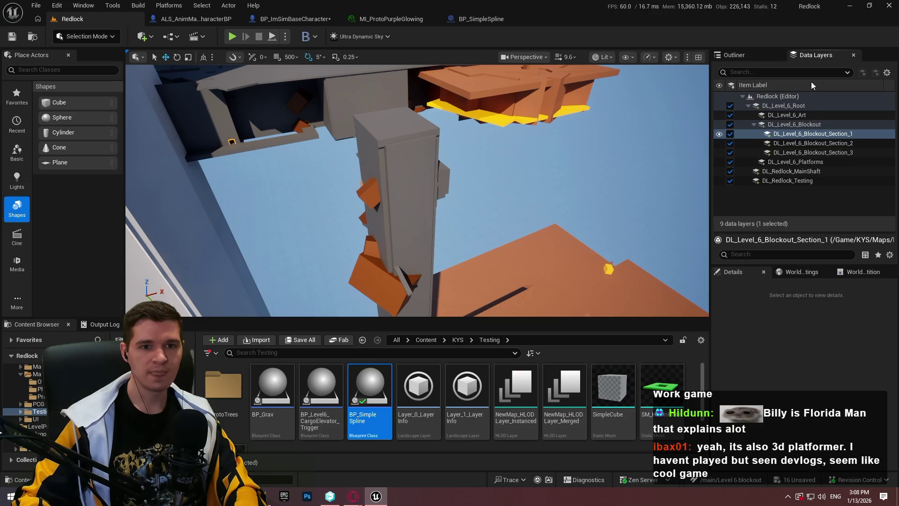
left_click(730, 152)
left_click(730, 143)
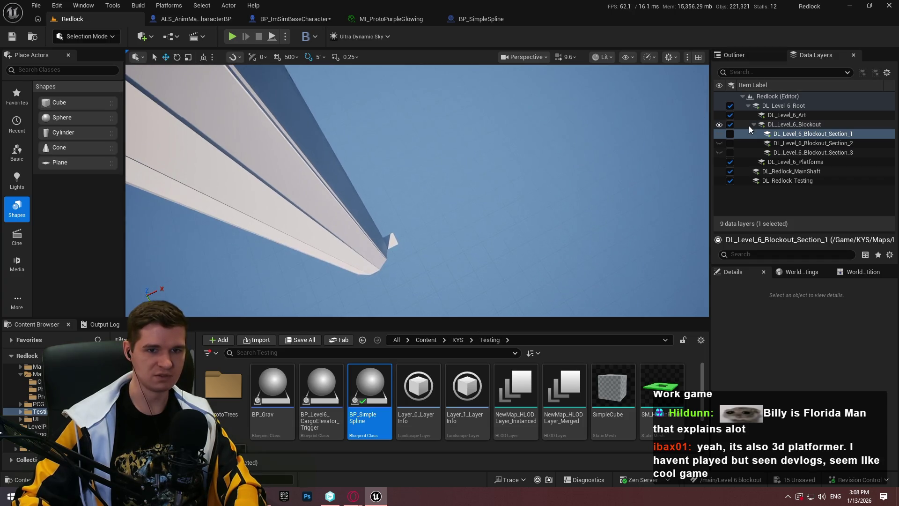
left_click(730, 134)
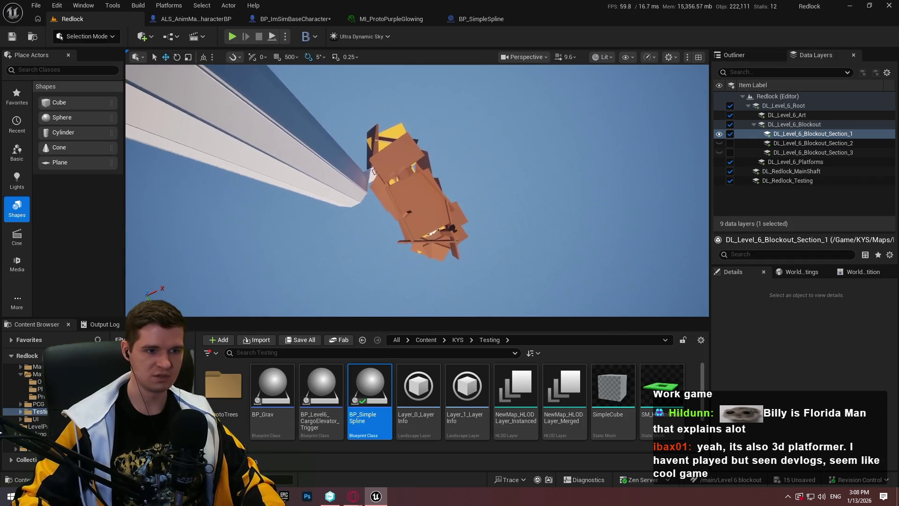
scroll(417, 190, "up", 2)
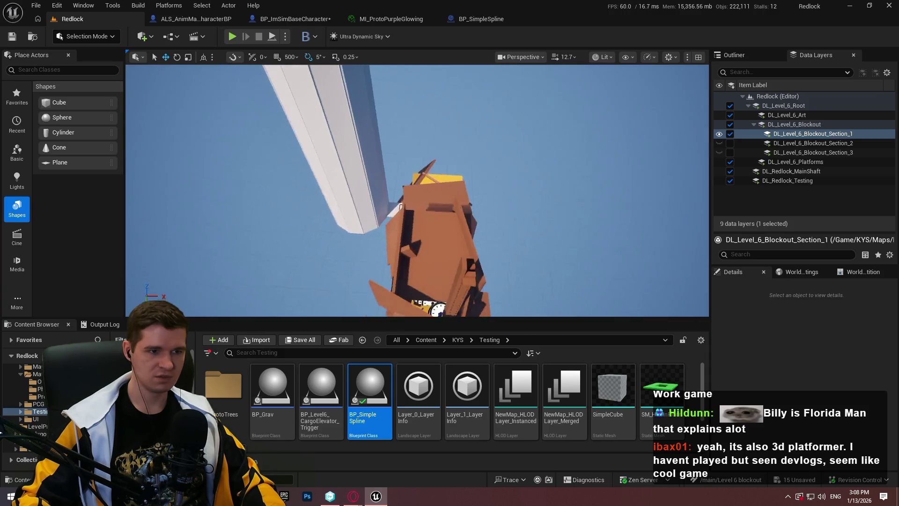
left_click(730, 134)
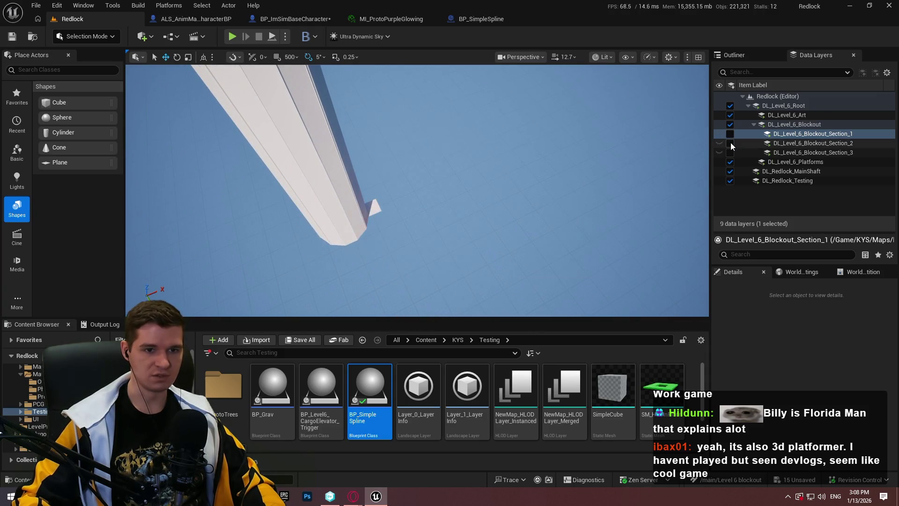
left_click(730, 144)
Hide Blockout Section_2 again and select the dark floating platform.
left_click_drag(417, 190, 416, 155)
left_click_drag(416, 190, 433, 150)
left_click(730, 143)
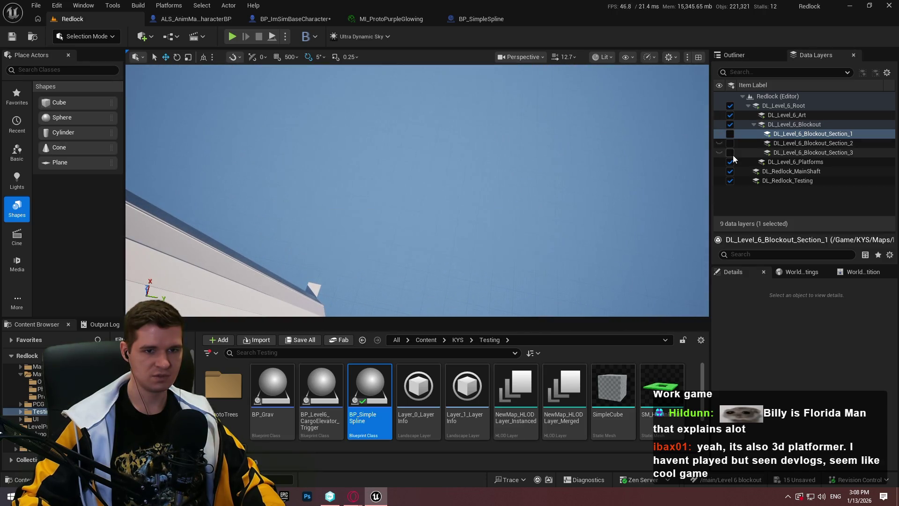
mouse_move(421, 187)
left_mouse_down()
mouse_move(421, 220)
mouse_move(478, 225)
mouse_move(449, 206)
mouse_move(449, 187)
mouse_move(438, 215)
mouse_move(445, 185)
mouse_move(629, 177)
left_mouse_up()
left_click(512, 193)
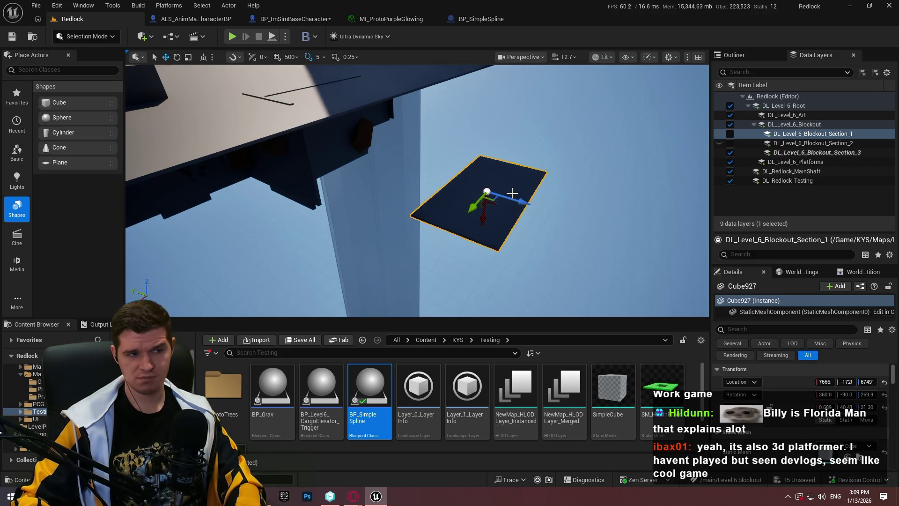
Delete the dark platform, Save All with checkout, and re-show Blockout Section_2 and Section_1.
key("Delete")
left_click(28, 9)
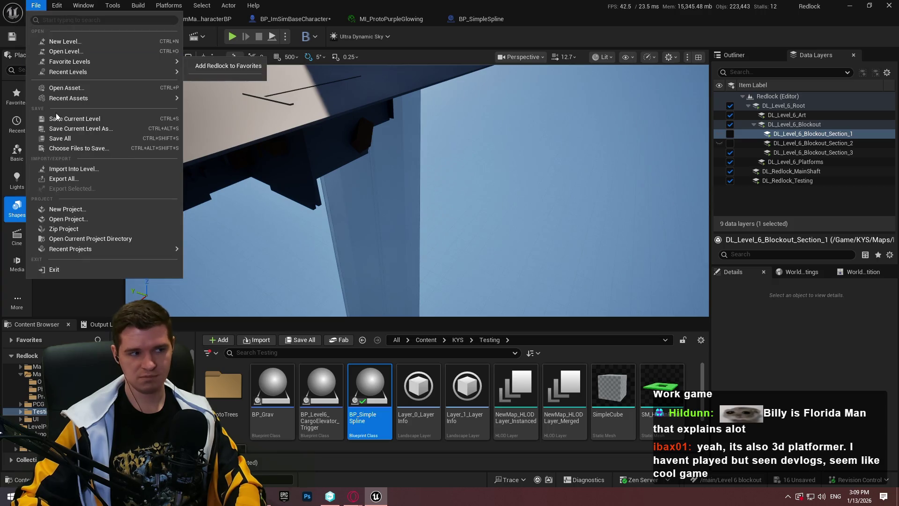
left_click(70, 136)
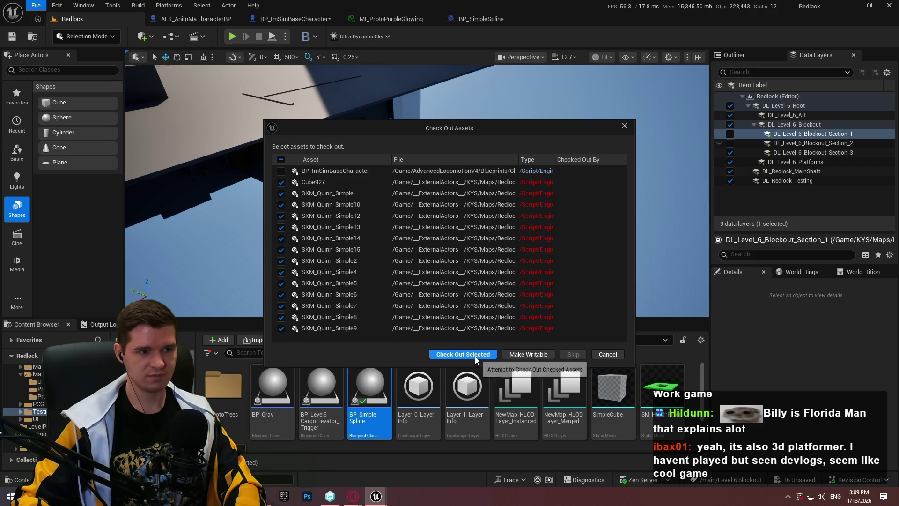
left_click(474, 353)
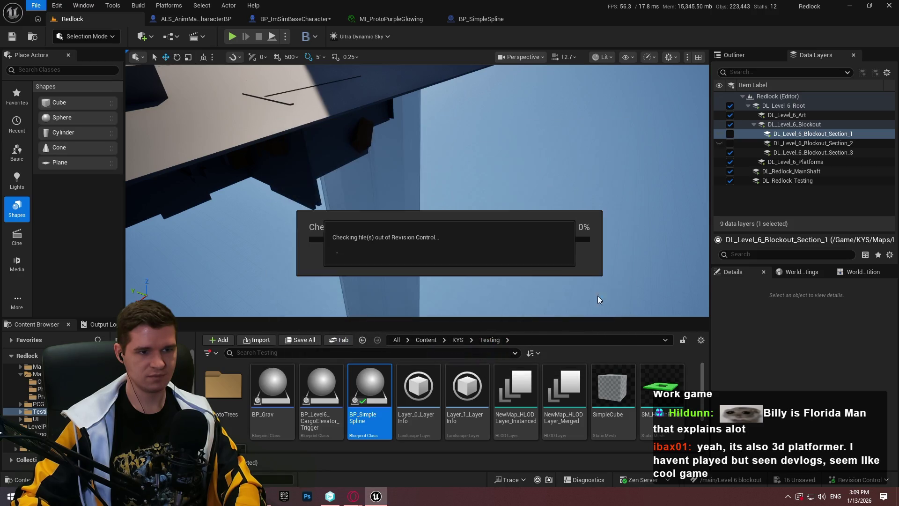
left_click(729, 143)
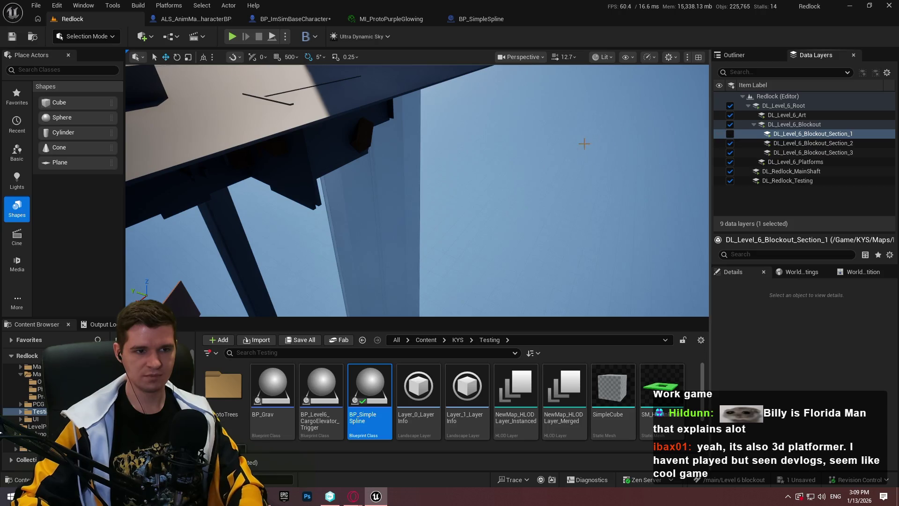
left_click(729, 134)
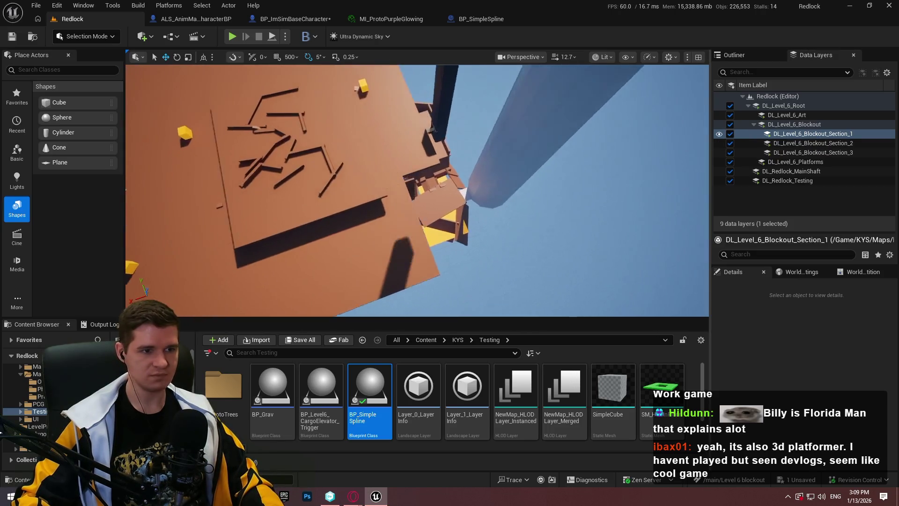
Fly to the wall blocks and duplicate Cube156, sliding the copy to the left.
key("w")
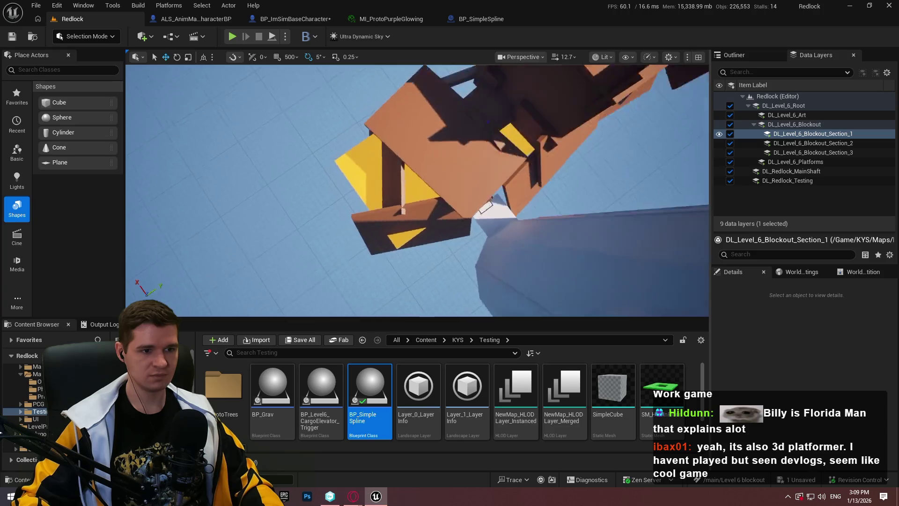
scroll(417, 191, "down", 2)
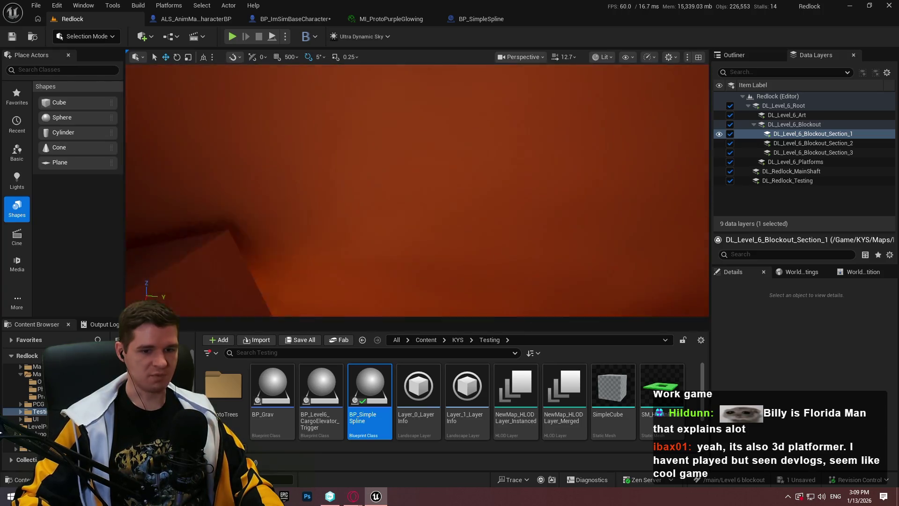
key("w")
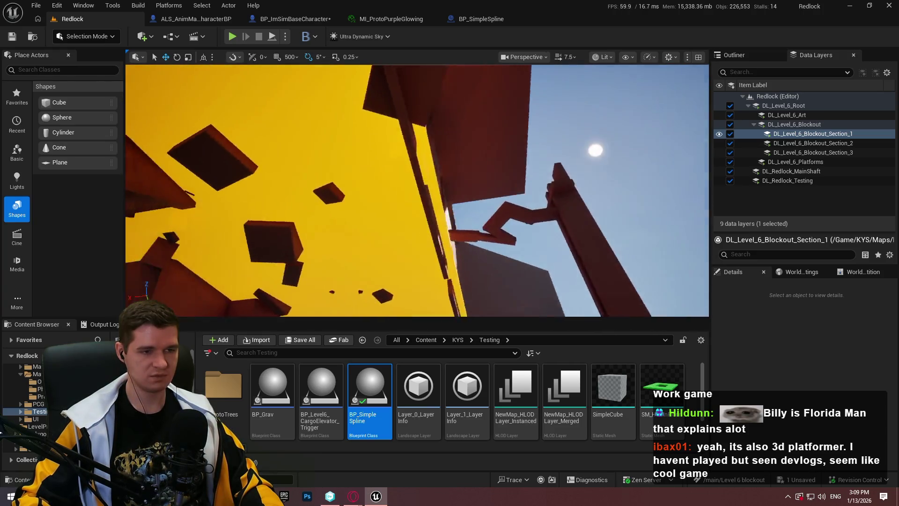
key("w")
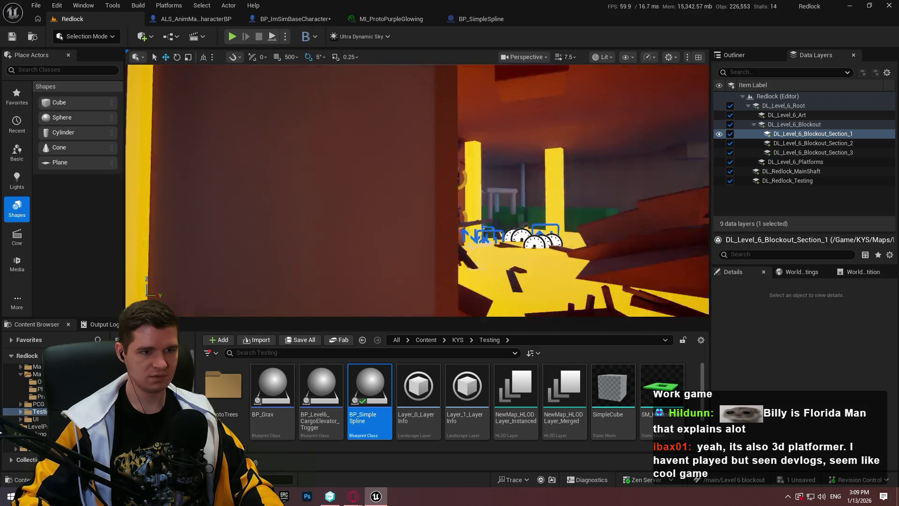
key("w")
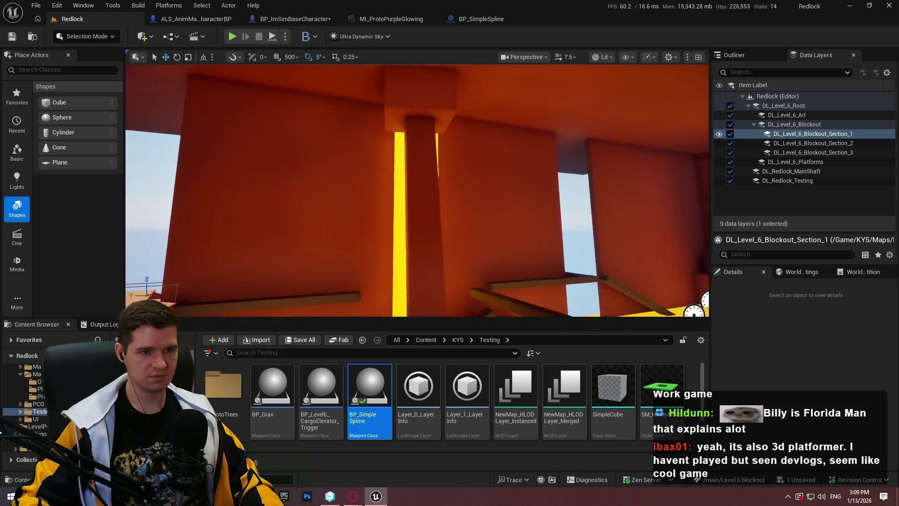
left_click(484, 139)
scroll(484, 139, "down", 5)
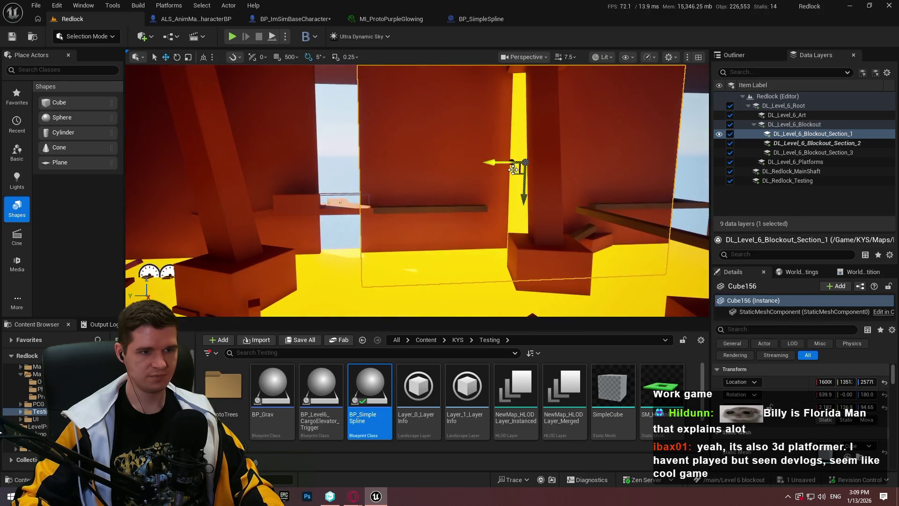
left_click_drag(507, 165, 407, 169)
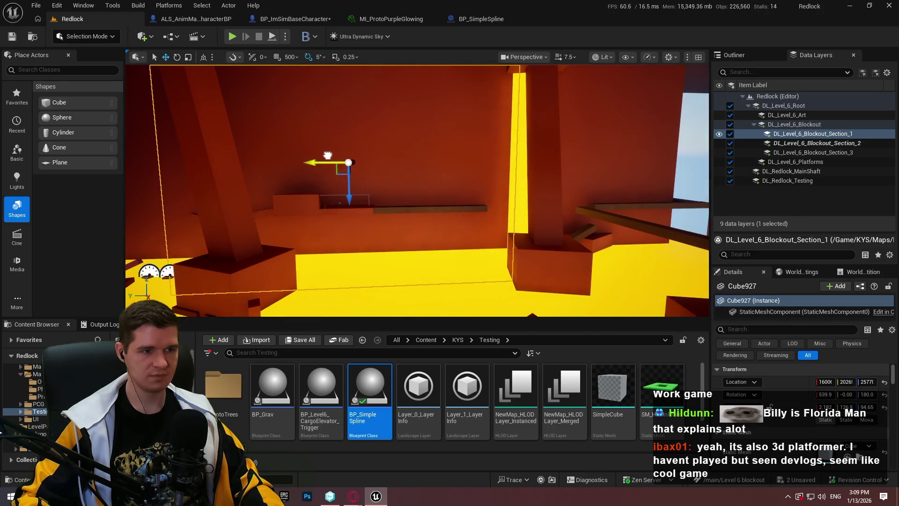
In fullscreen, raise then lower the new box to narrow the wall gap below.
key("F11")
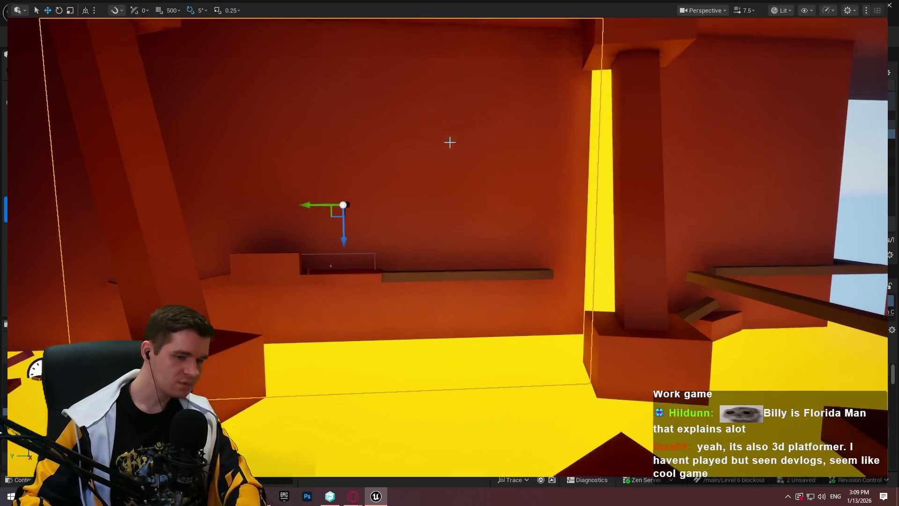
scroll(457, 236, "down", 3)
key("r")
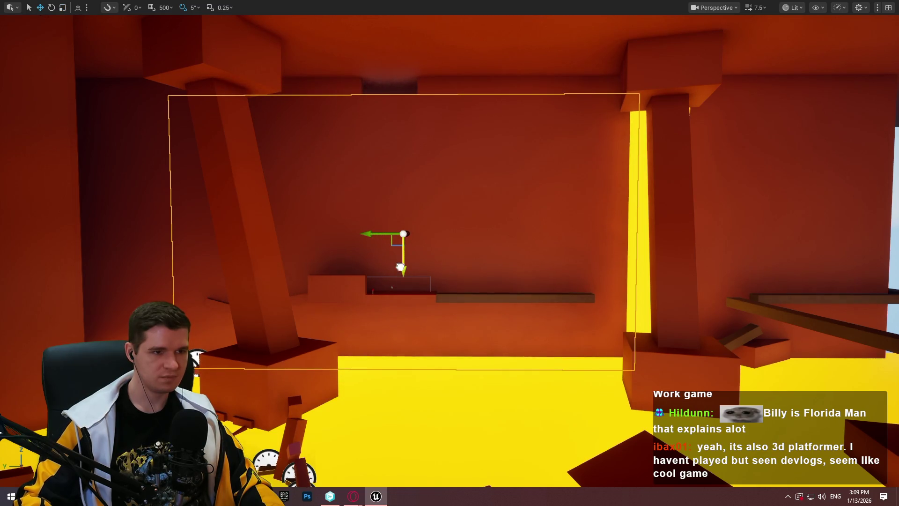
left_click_drag(400, 266, 401, 141)
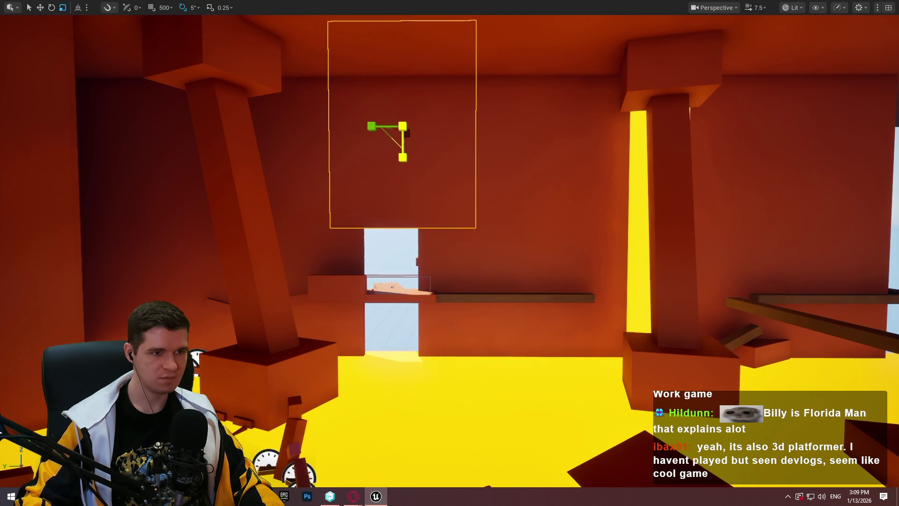
mouse_move(400, 155)
left_mouse_down()
mouse_move(404, 468)
mouse_move(404, 430)
left_mouse_up()
scroll(403, 430, "up", 10)
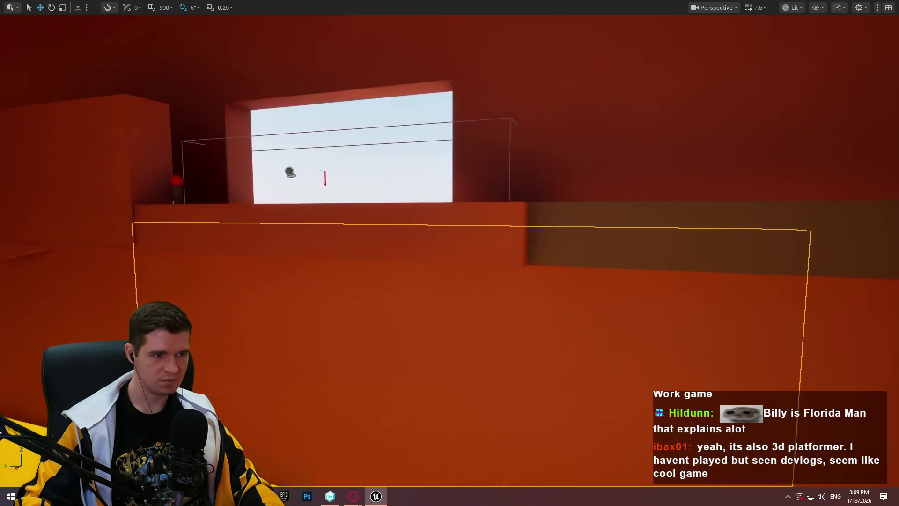
scroll(403, 430, "down", 10)
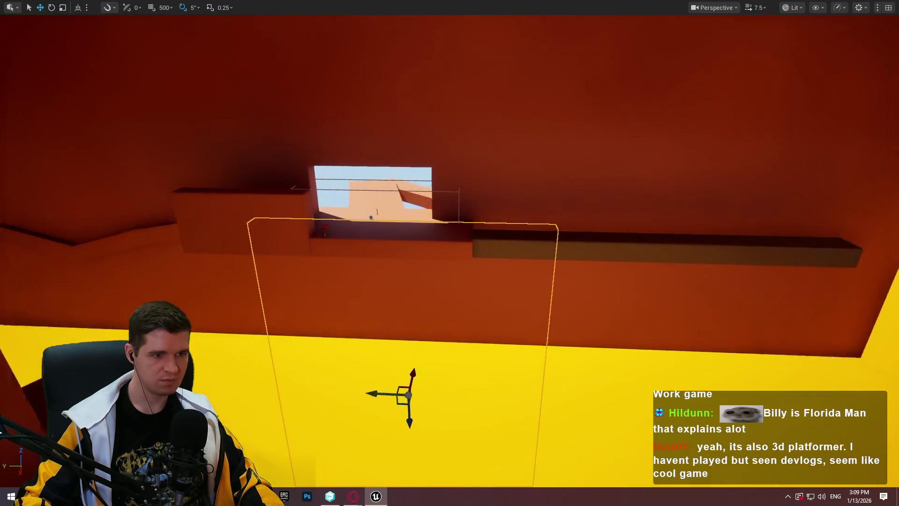
Select the box on the right and lower it to cover the opening below.
left_click_drag(404, 430, 193, 345)
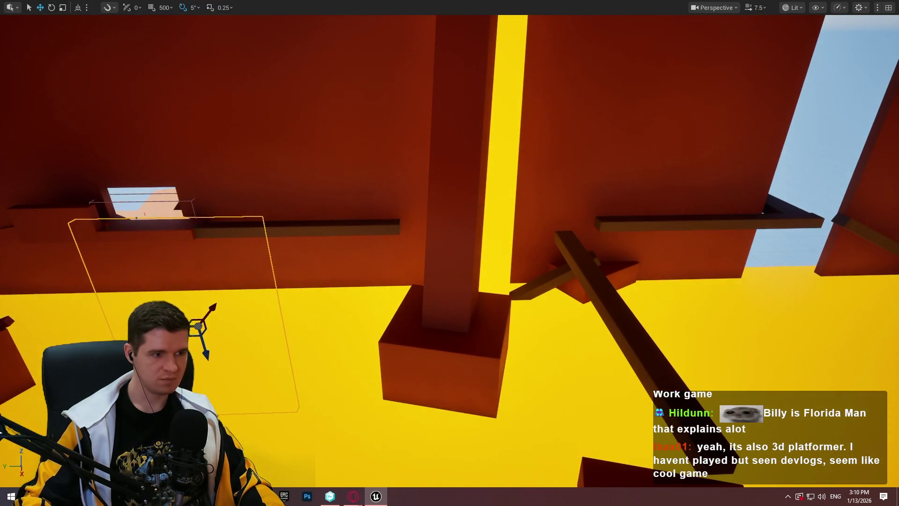
left_click(761, 284)
left_click_drag(758, 289, 724, 306)
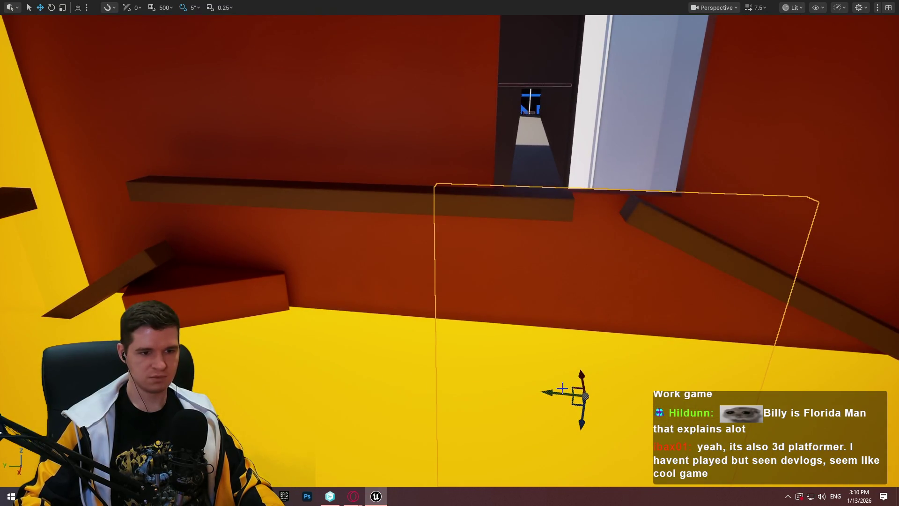
mouse_move(560, 419)
left_mouse_down()
mouse_move(596, 145)
mouse_move(583, 220)
left_mouse_up()
mouse_move(547, 459)
left_mouse_down()
mouse_move(552, 279)
mouse_move(506, 195)
mouse_move(505, 117)
left_mouse_up()
mouse_move(514, 178)
left_mouse_down()
mouse_move(514, 155)
mouse_move(514, 197)
mouse_move(513, 169)
mouse_move(514, 179)
left_mouse_up()
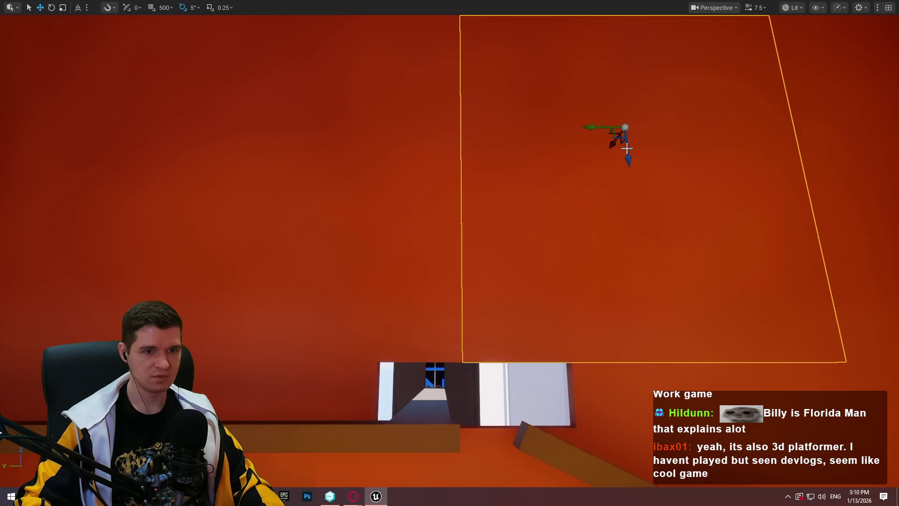
left_click_drag(629, 155, 664, 350)
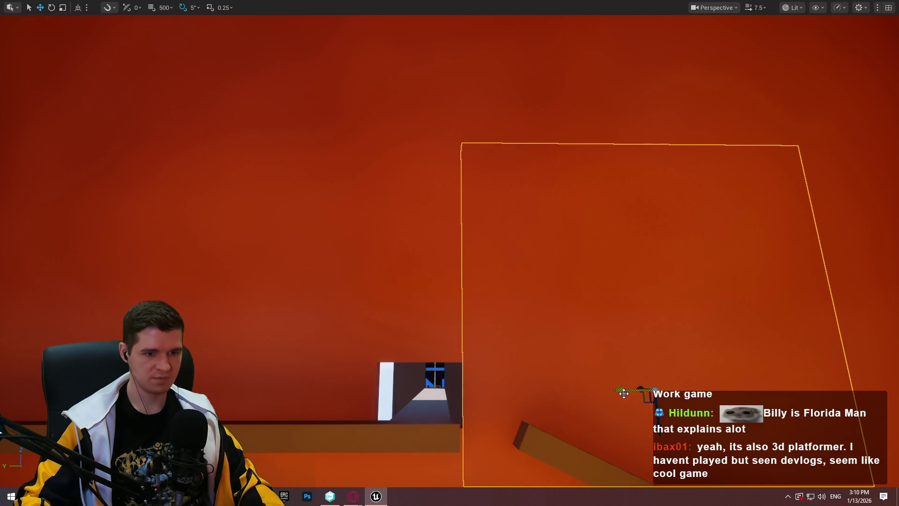
Fly through the opening to the slanted beam, then start a playtest.
left_click_drag(620, 400, 615, 342)
left_click_drag(366, 207, 366, 206)
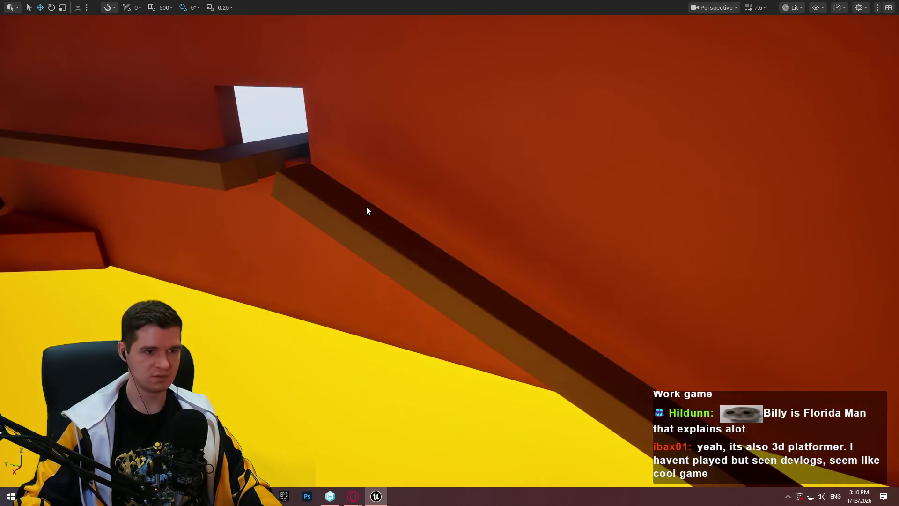
right_click(366, 206)
left_click(462, 482)
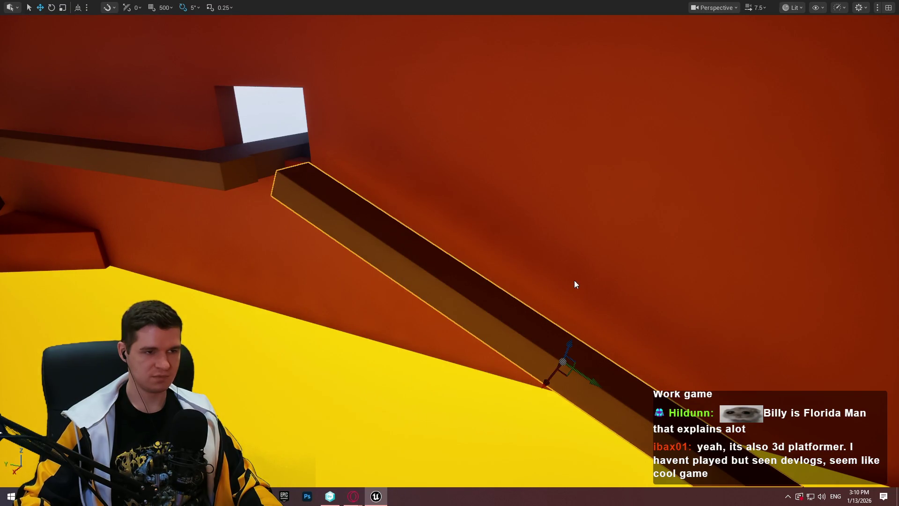
key("w")
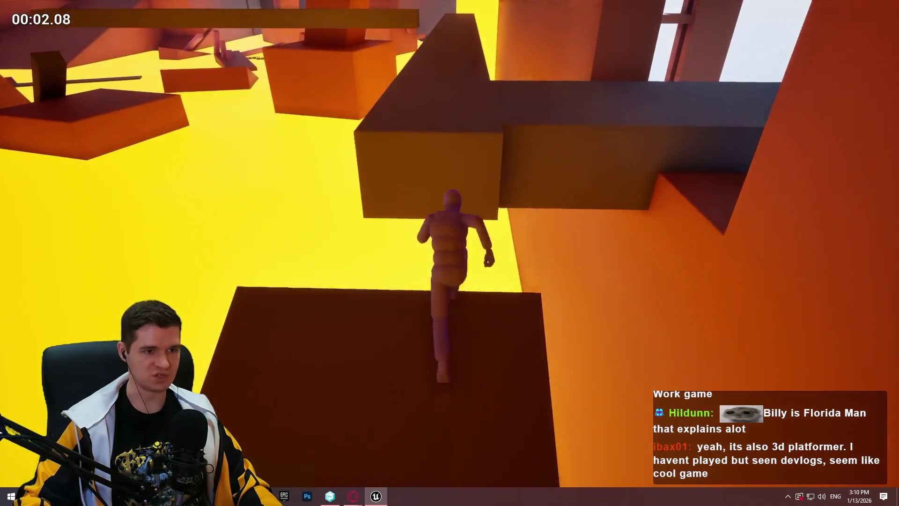
key("space")
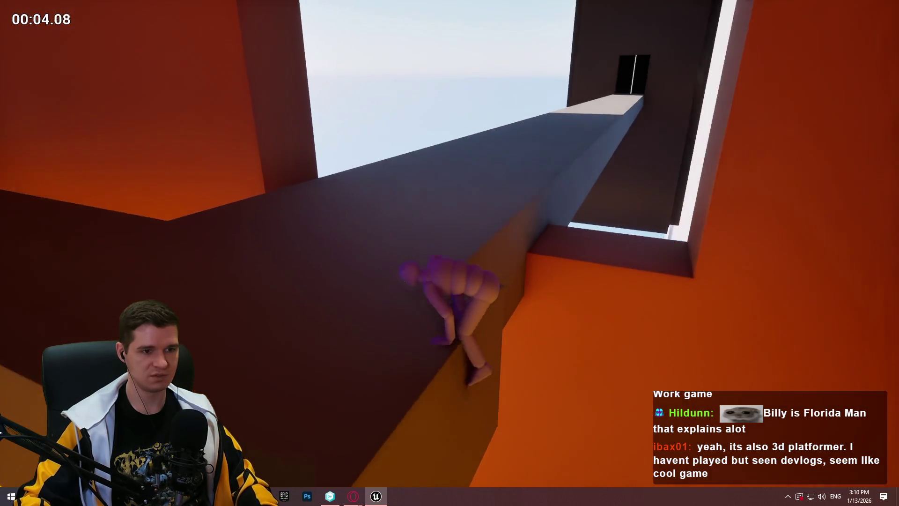
key("w")
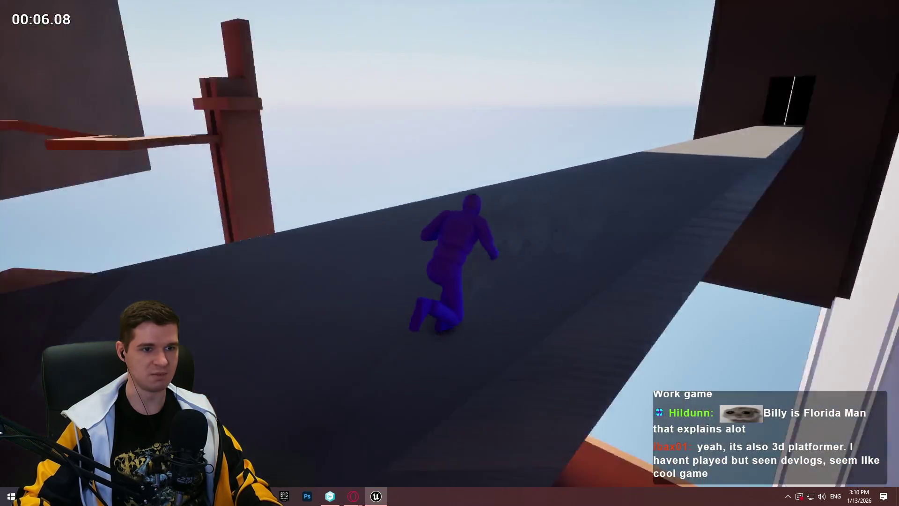
key("space")
key("space")
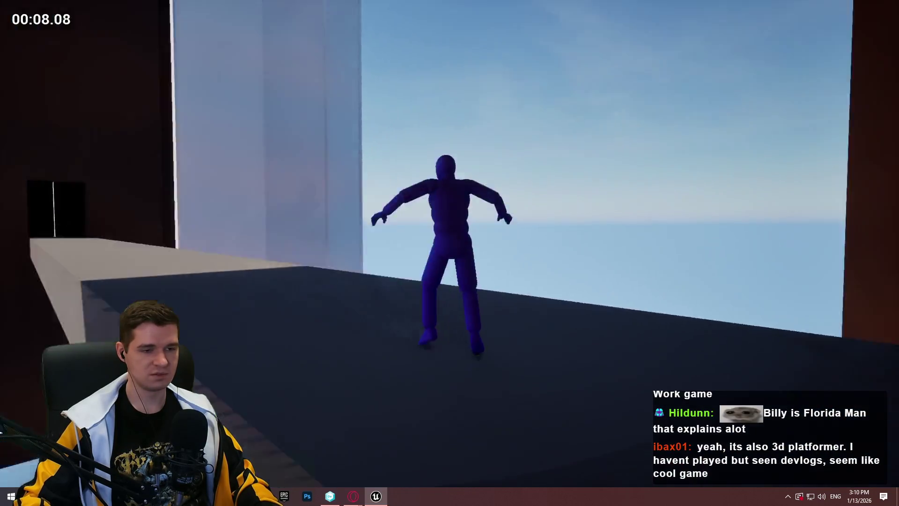
key("w")
key("space")
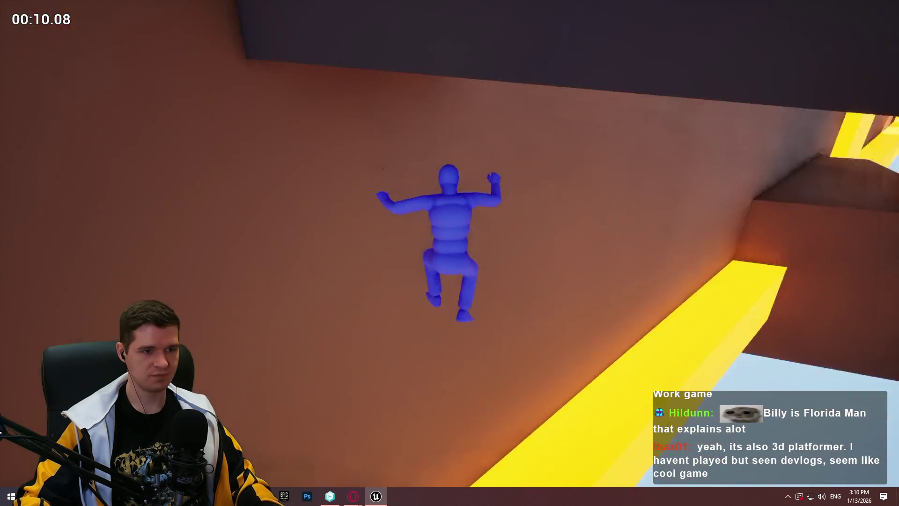
key("w")
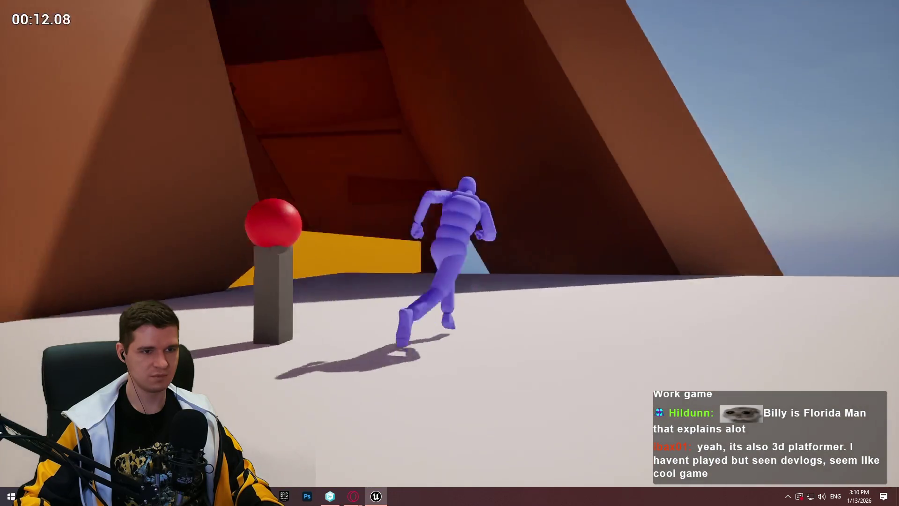
key("s")
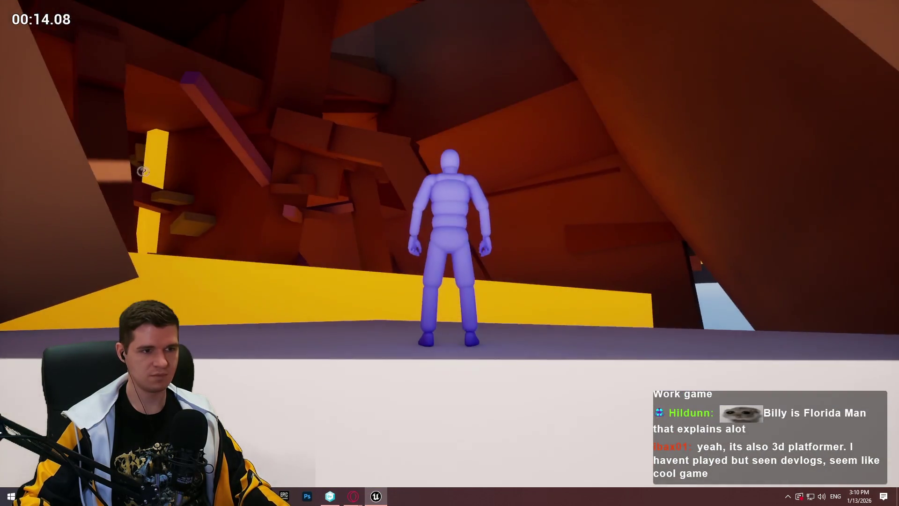
key("w")
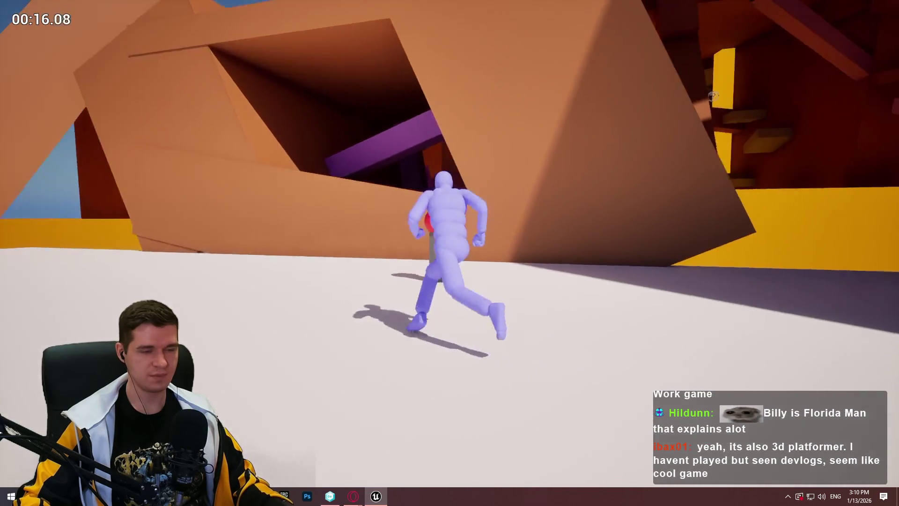
key("space")
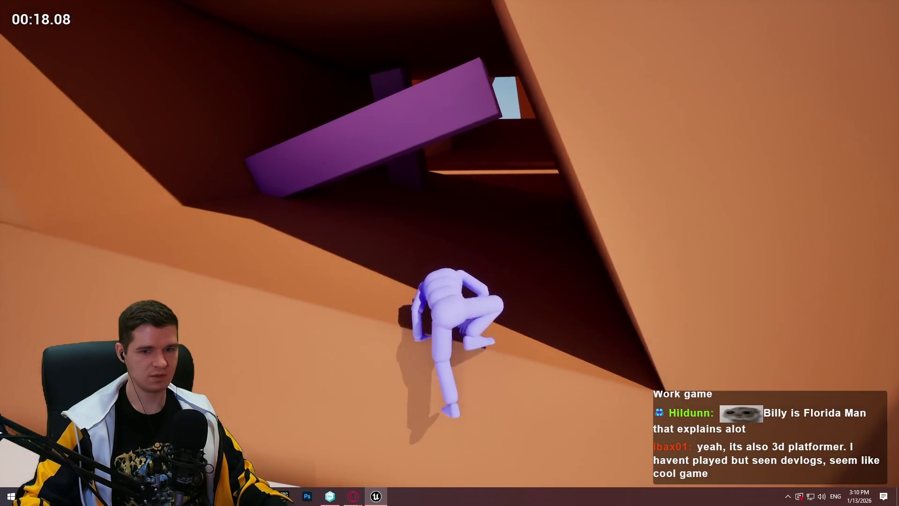
key("w")
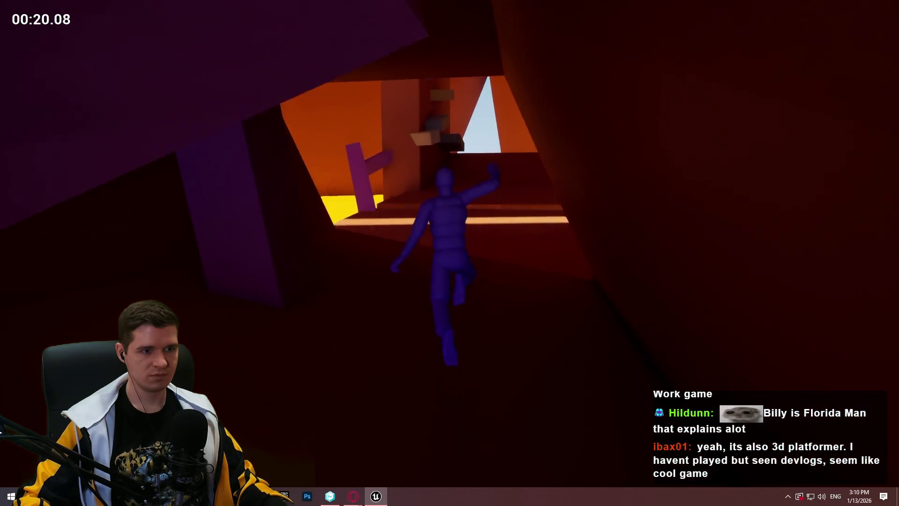
key("space")
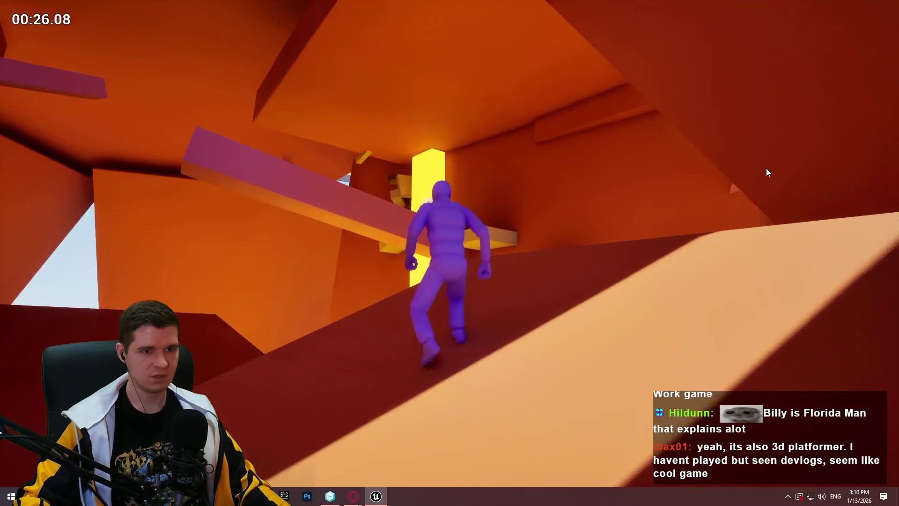
key("Escape")
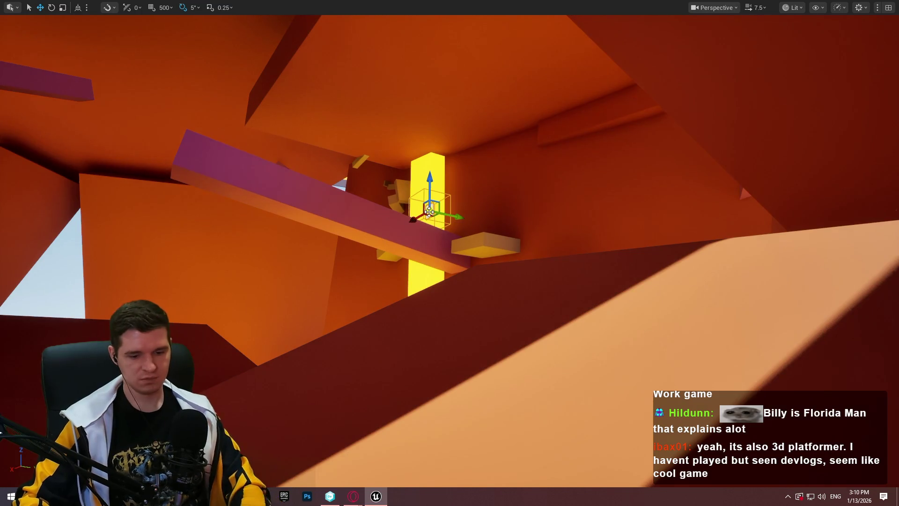
Fly into the interior, add another rust slab to the selection, and exit fullscreen.
scroll(466, 222, "down", 3)
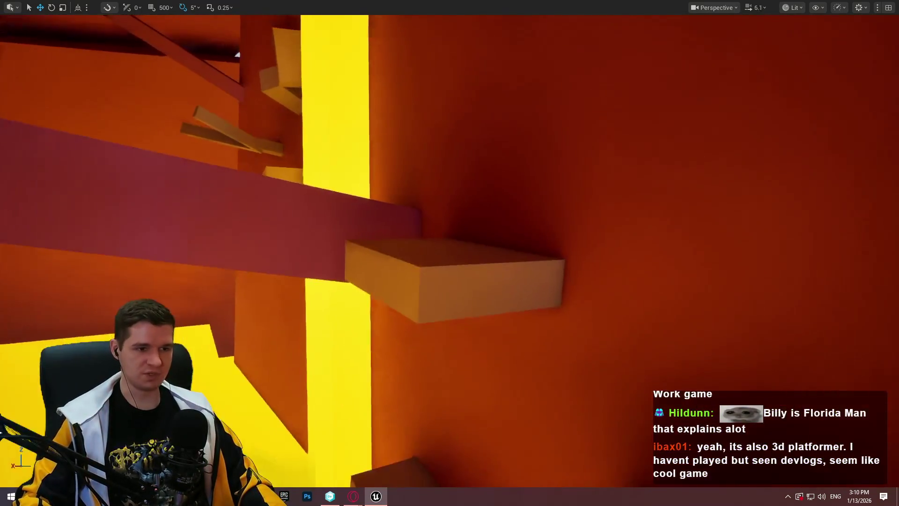
scroll(450, 253, "down", 2)
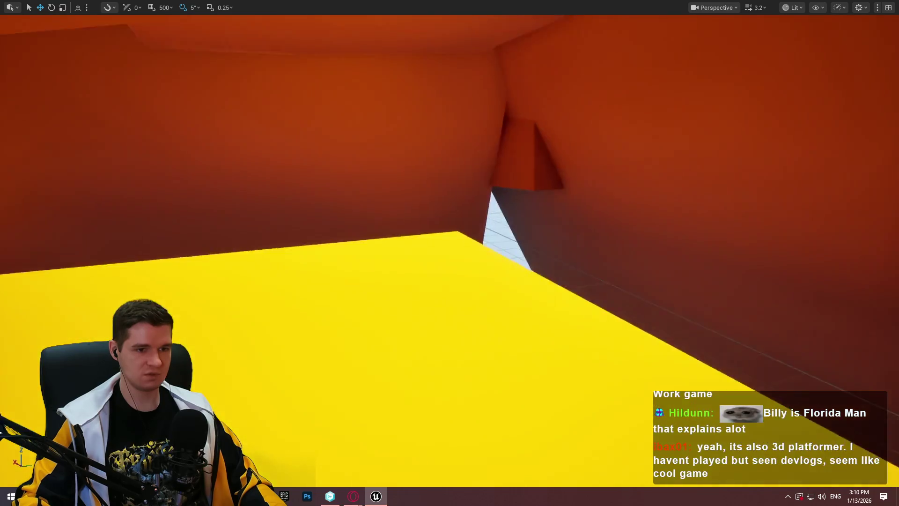
key("w")
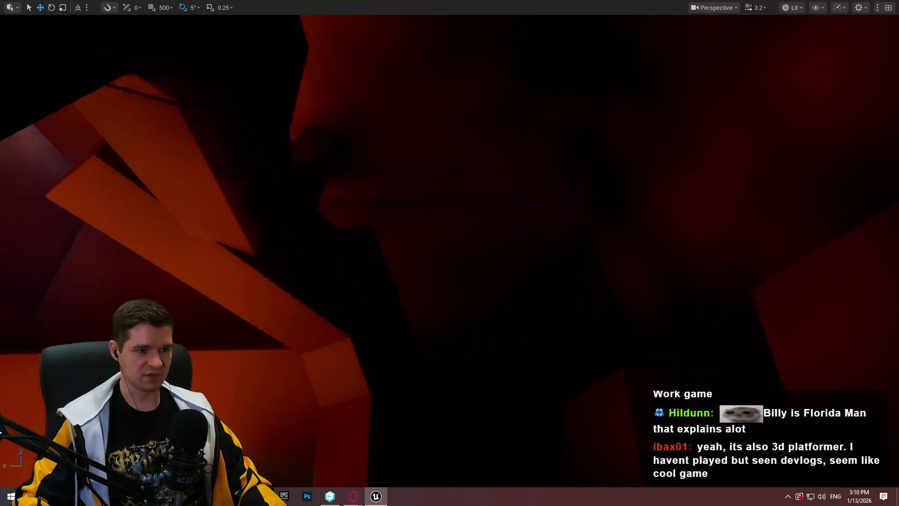
key("w")
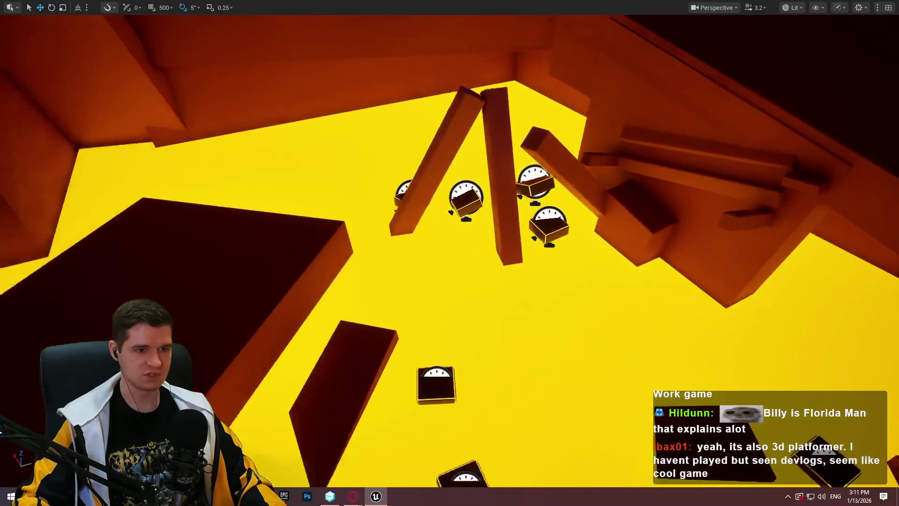
key("w")
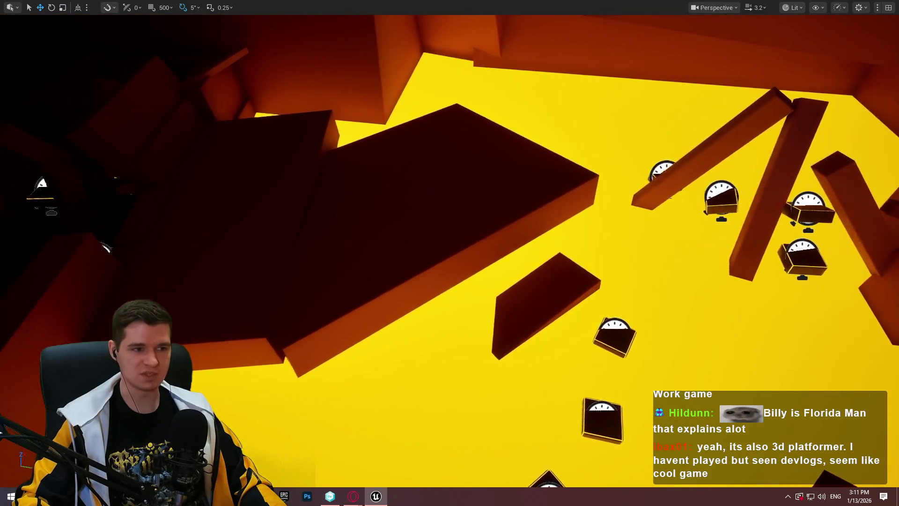
key("w")
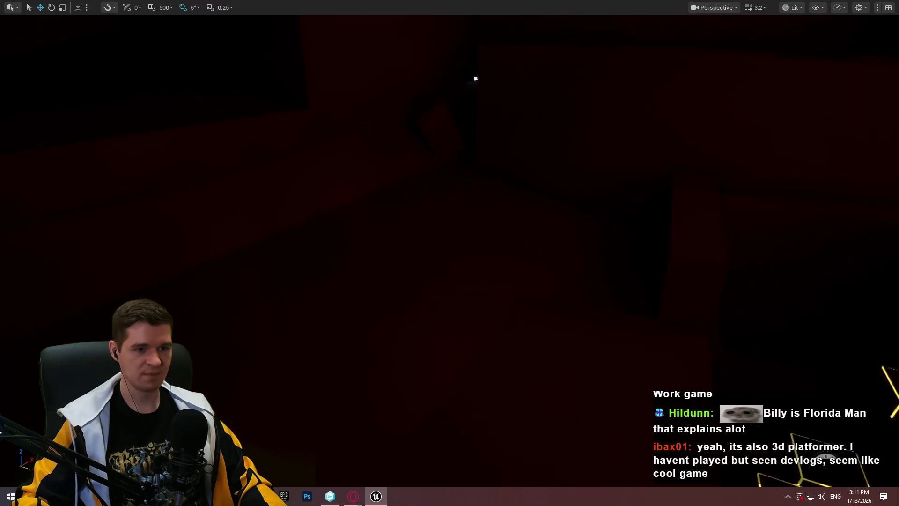
key("w")
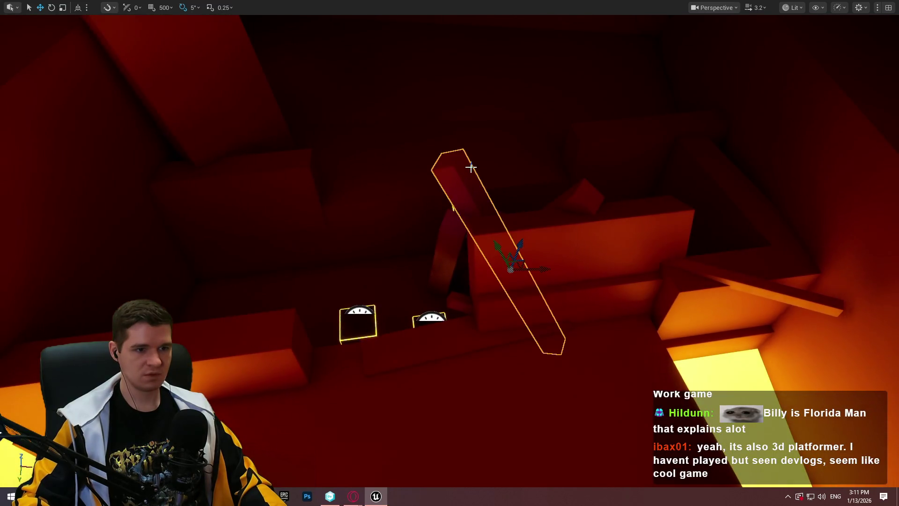
key("w")
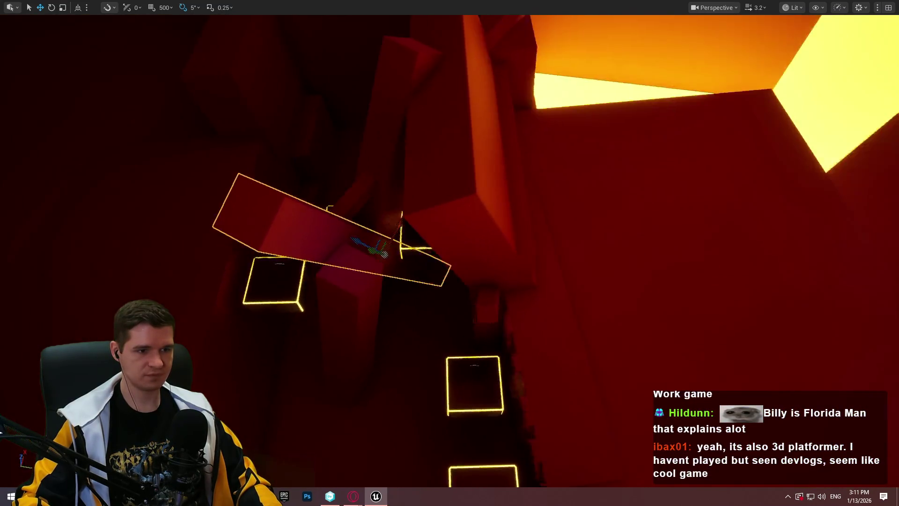
left_click(556, 215, "ctrl")
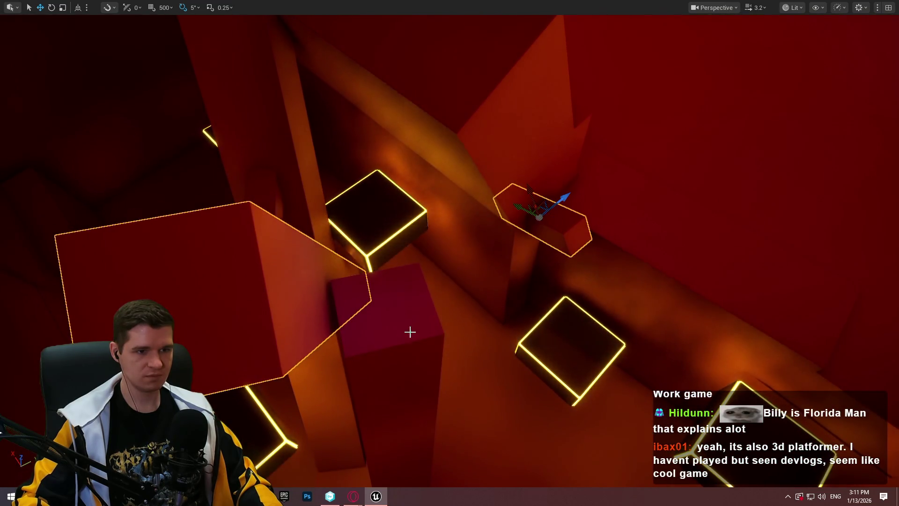
key("w")
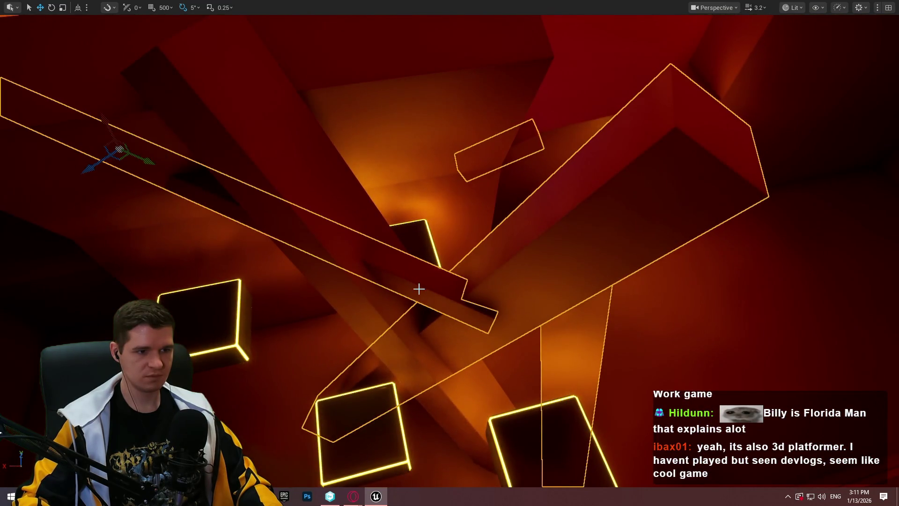
key("F11")
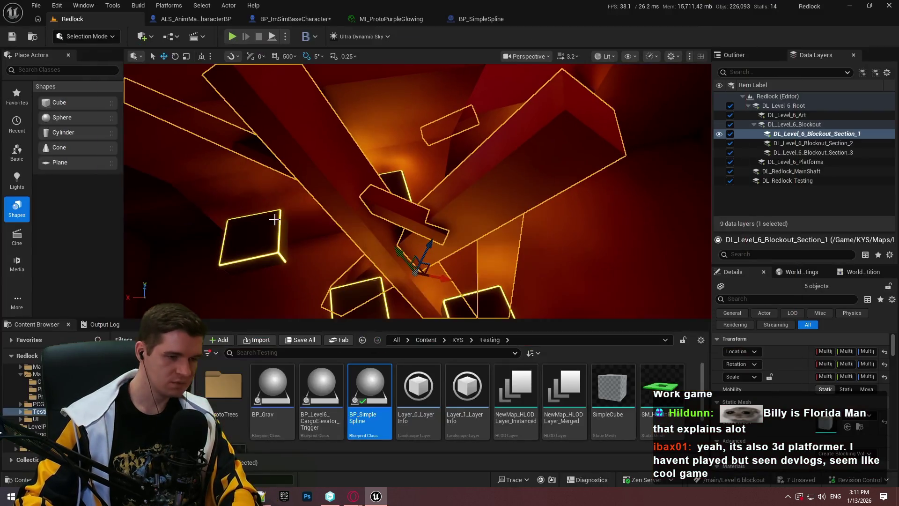
Apply MI_ProtoPurpleGlowingLow from KYS/Materials/Prototyping to Element 0 of the grouped slabs.
left_click(464, 344)
double_click(535, 398)
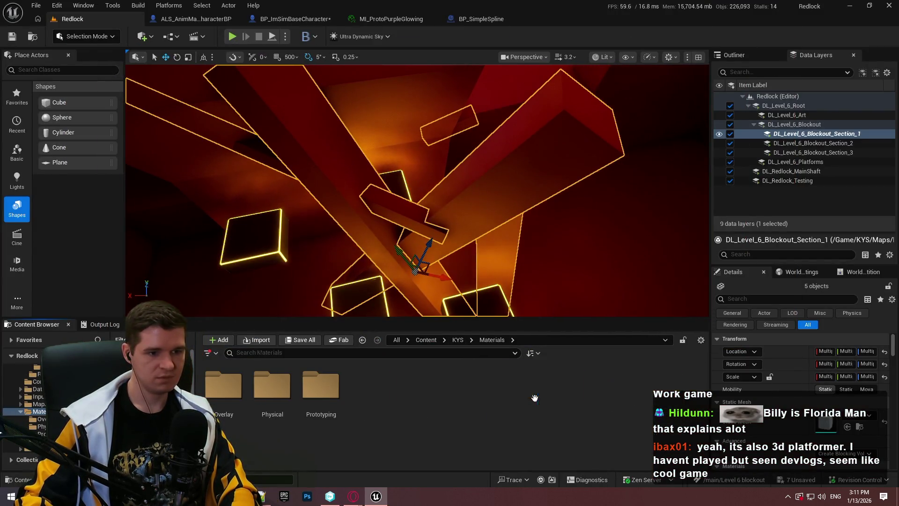
double_click(321, 386)
scroll(424, 407, "down", 2)
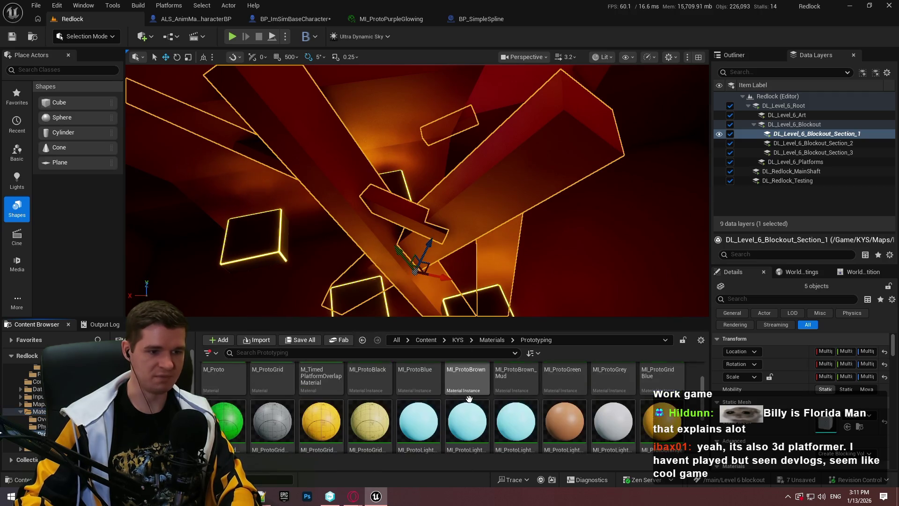
scroll(800, 411, "down", 3)
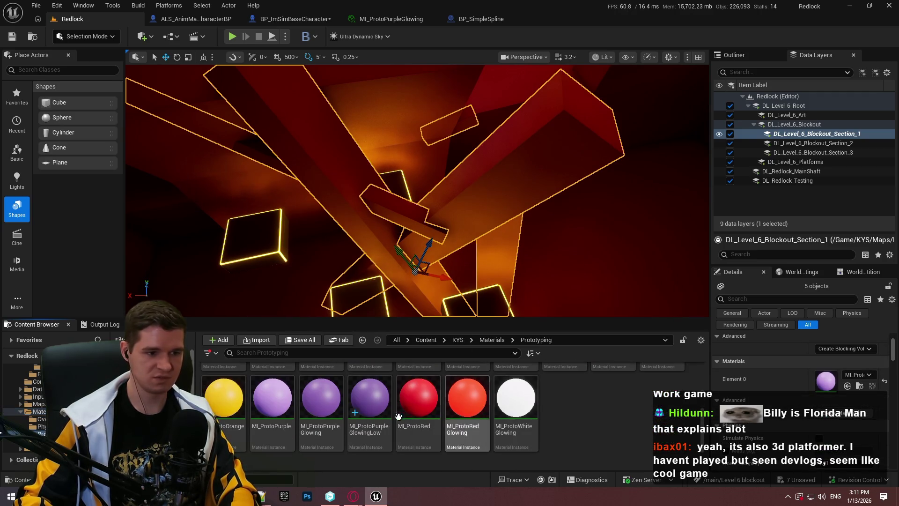
left_click_drag(830, 383, 828, 382)
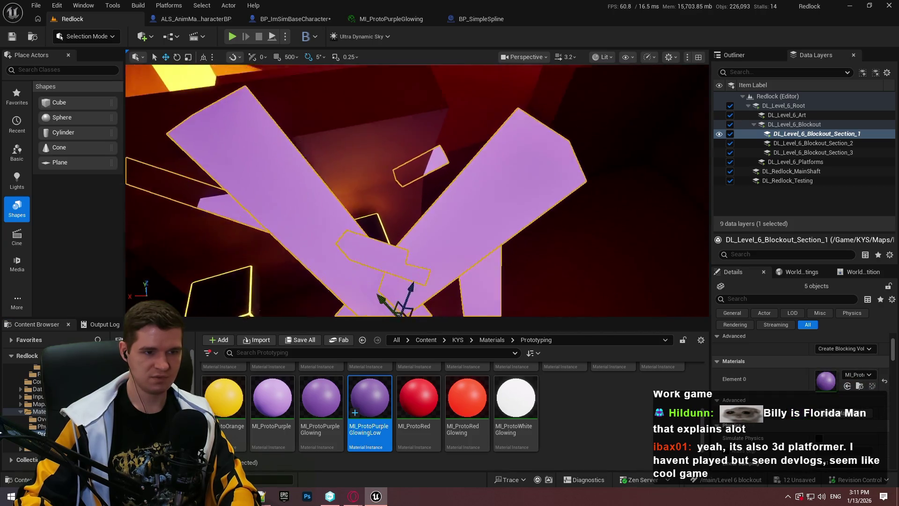
Clear the selection and orbit the view to inspect the purple slabs and cubes.
left_click_drag(503, 200, 504, 200)
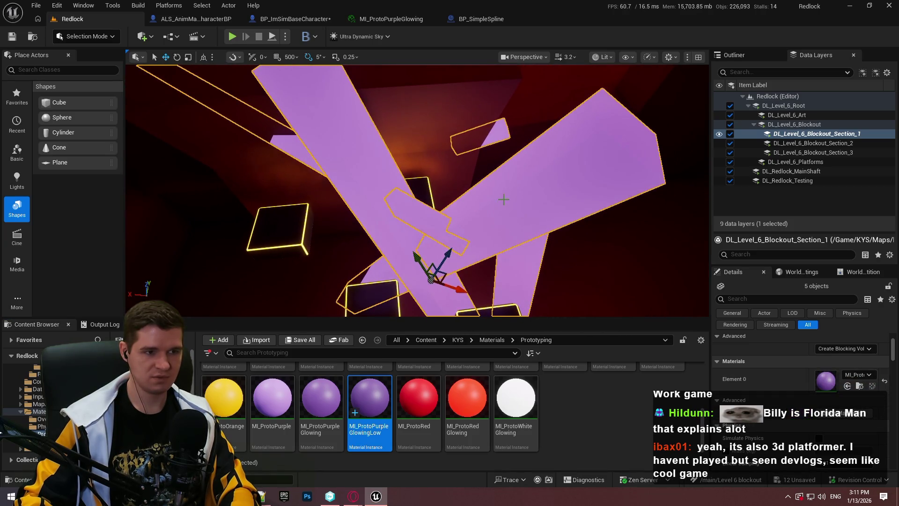
key("Escape")
left_click_drag(576, 205, 576, 205)
left_click_drag(542, 262, 541, 263)
Start a fullscreen Play From Here playtest at the large slab.
right_click(542, 263)
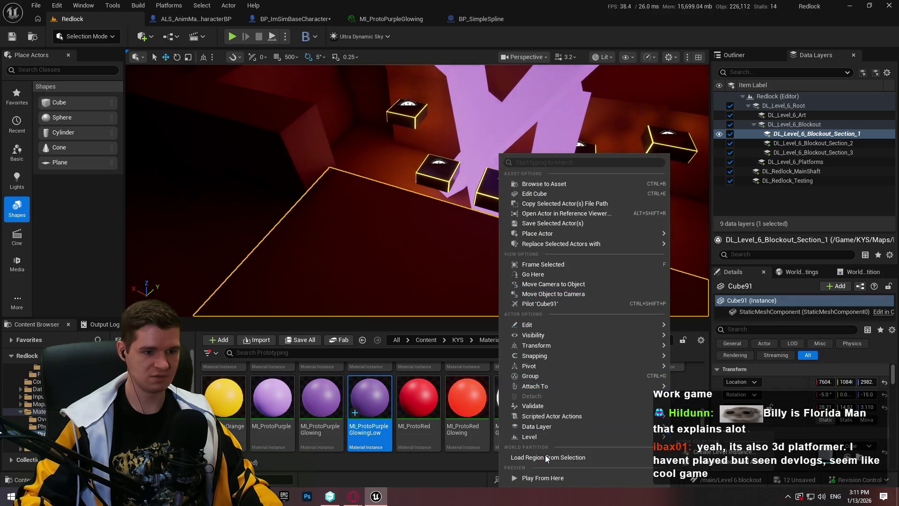
left_click(543, 477)
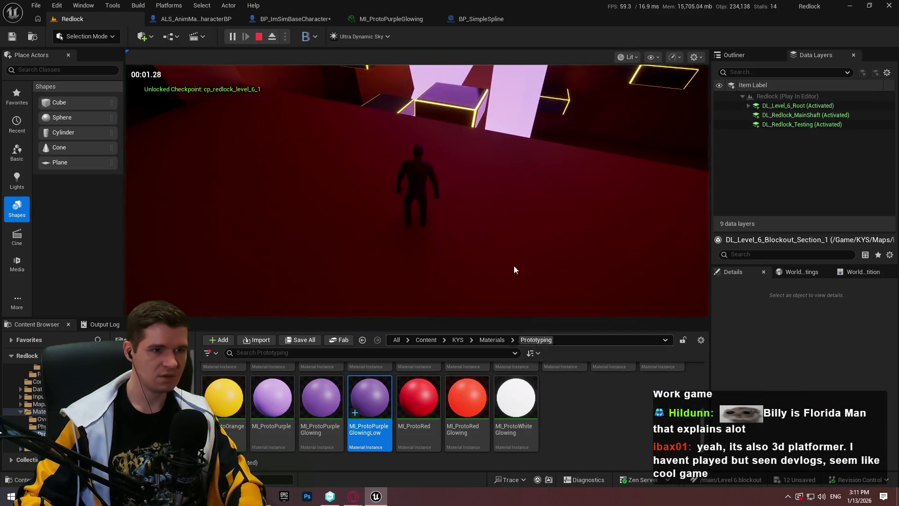
key("F11")
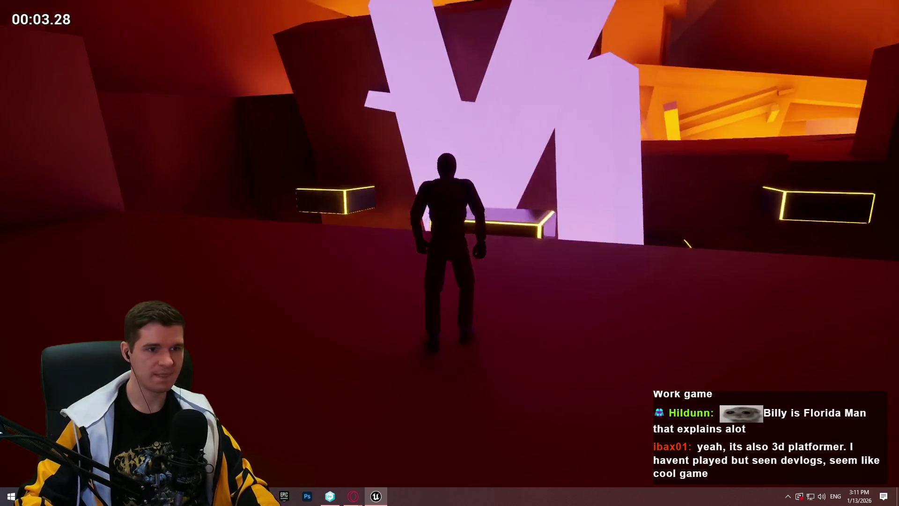
Run and jump across the green platforms past the purple X, then stop the playtest.
key("w")
key("space")
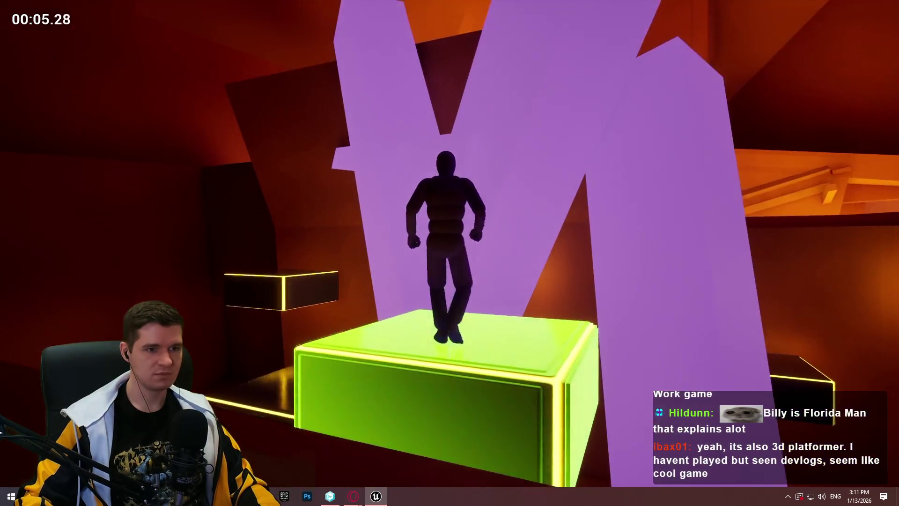
key("space")
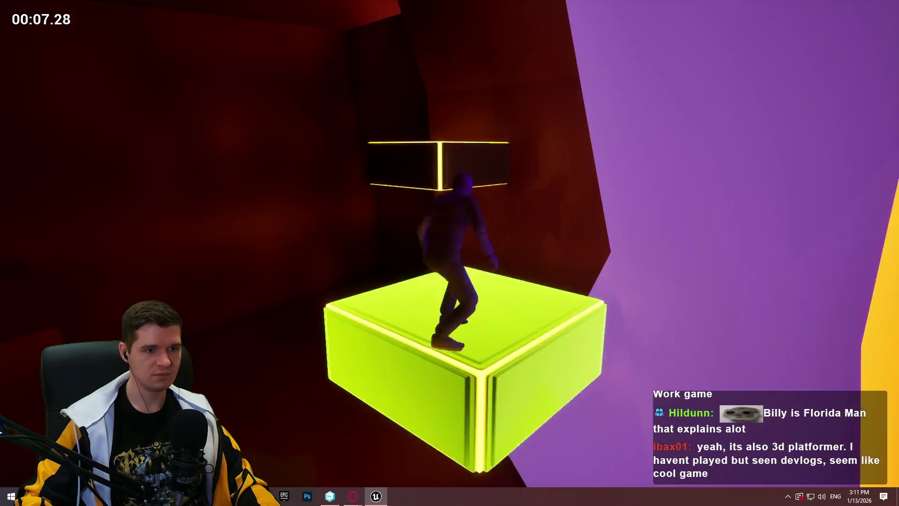
key("space")
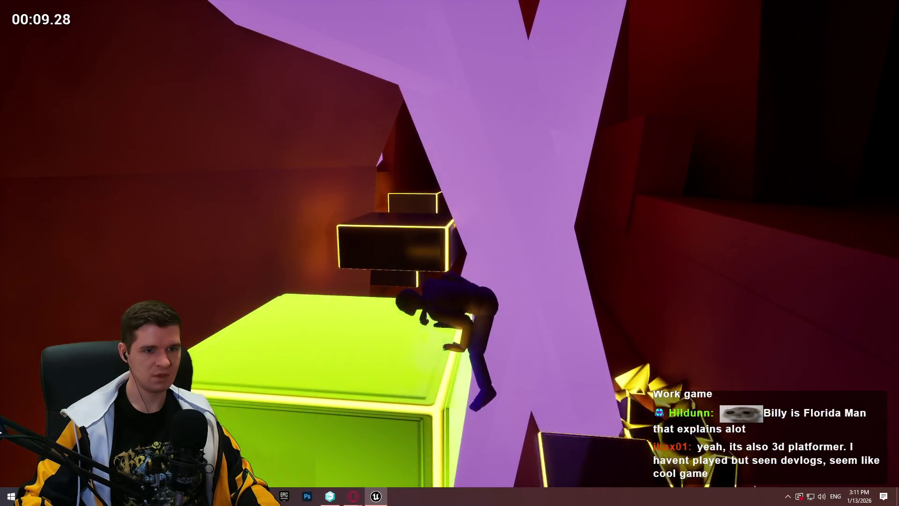
key("space")
key("space")
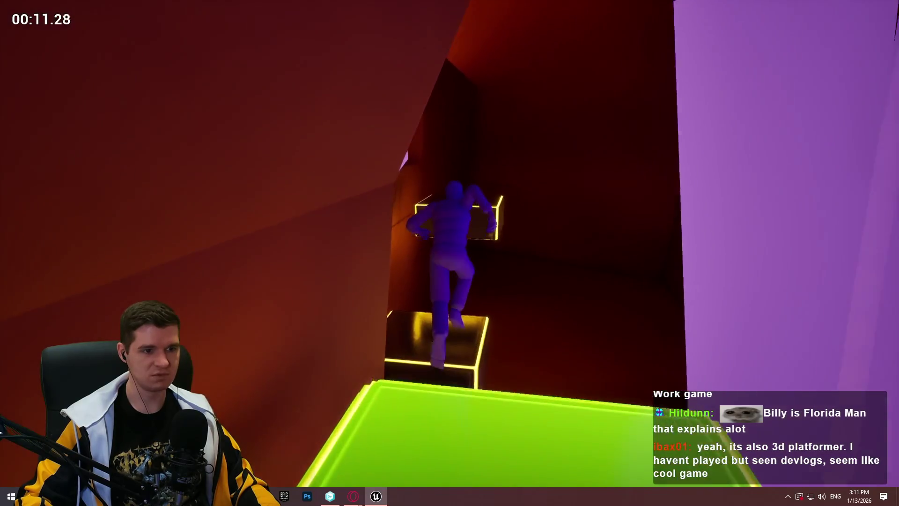
key("Escape")
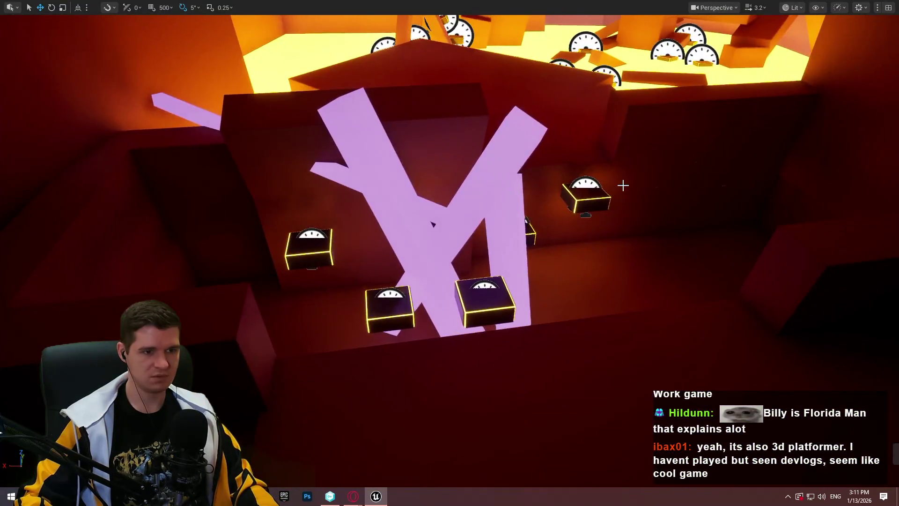
Move the purple beam up and right, then frame it in the view.
left_click_drag(619, 184, 649, 192)
mouse_move(501, 138)
left_mouse_down()
mouse_move(395, 211)
mouse_move(331, 281)
left_mouse_up()
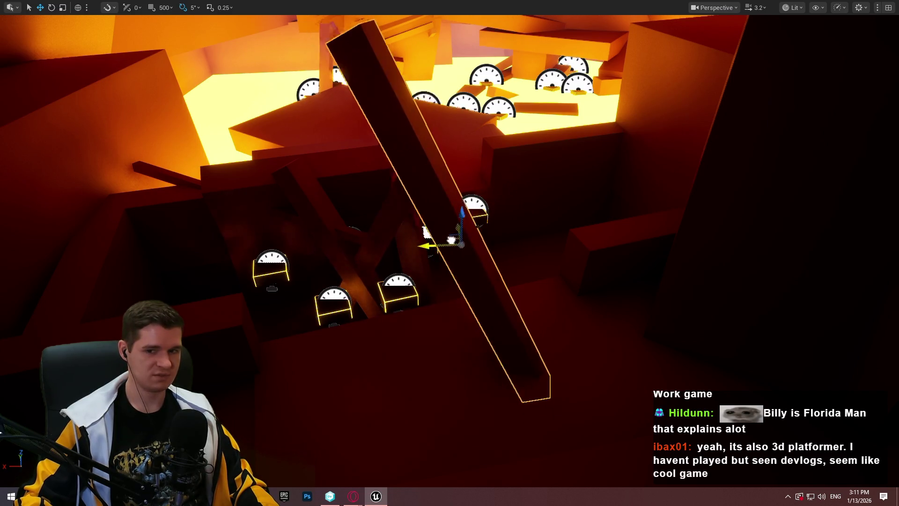
key("F11")
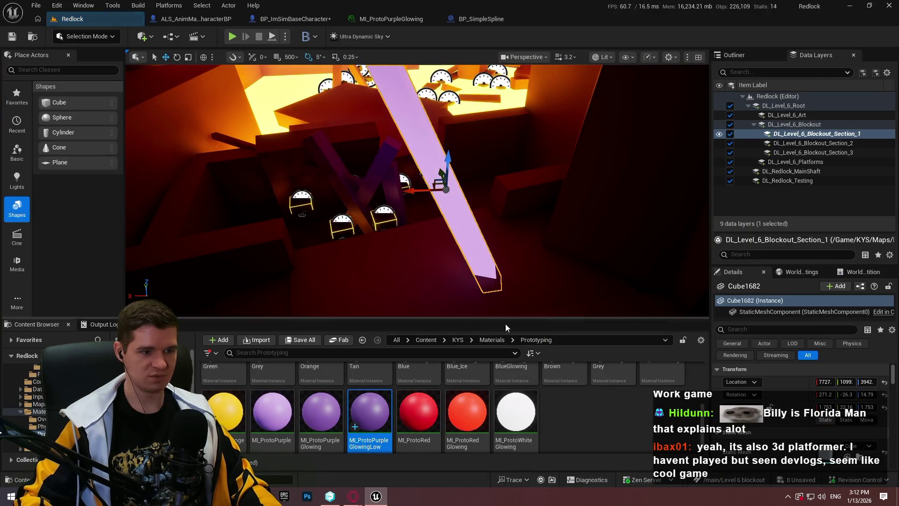
key("F11")
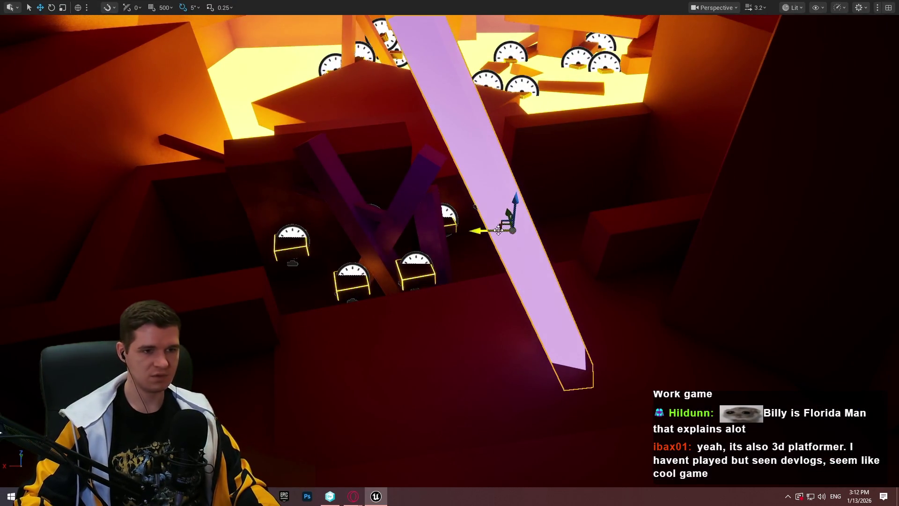
mouse_move(498, 223)
left_mouse_down()
mouse_move(532, 237)
mouse_move(679, 207)
mouse_move(665, 211)
mouse_move(651, 168)
left_mouse_up()
key("f")
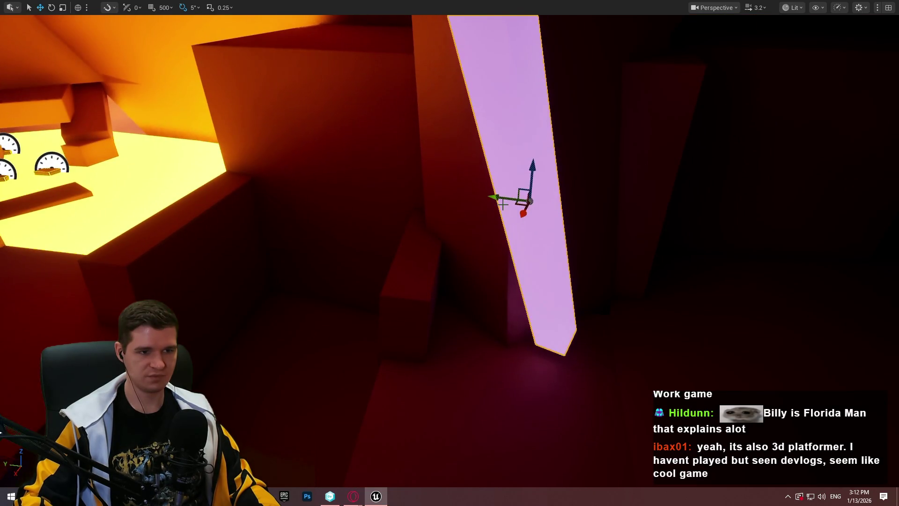
left_click_drag(516, 204, 517, 204)
left_click_drag(449, 176, 450, 177)
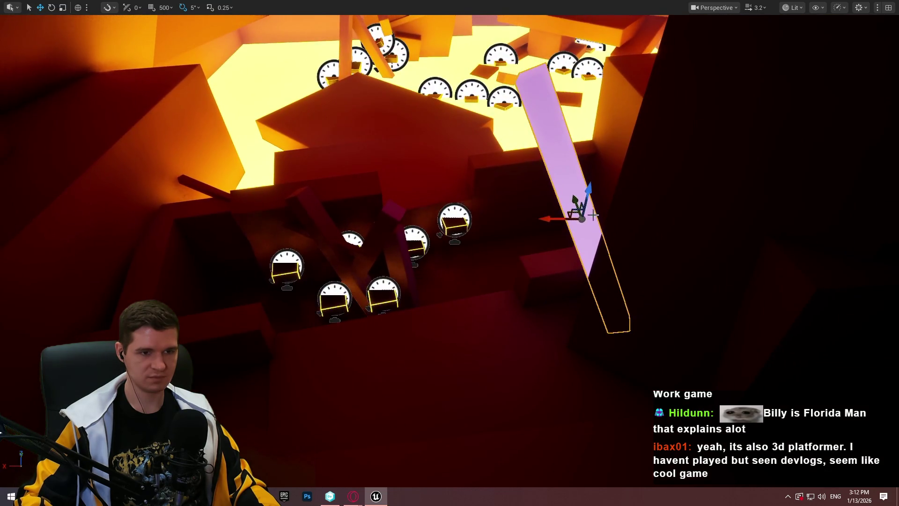
Alt-drag two copies of the purple beam, shifting them left and down-left.
mouse_move(554, 218)
left_mouse_down()
mouse_move(208, 200)
mouse_move(90, 210)
mouse_move(113, 188)
mouse_move(88, 174)
left_mouse_up()
left_click_drag(151, 185, 151, 185)
left_click_drag(712, 168, 712, 169)
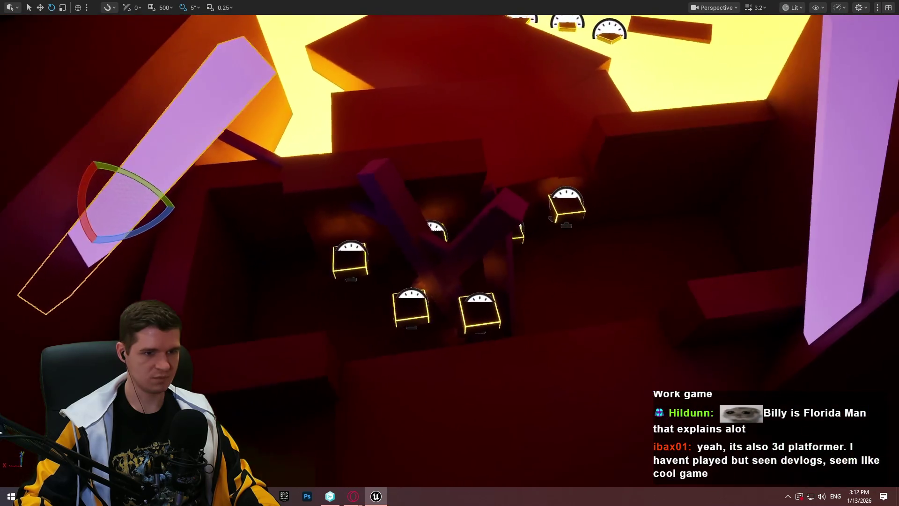
left_click(840, 187)
left_click_drag(749, 212, 750, 211)
key("w")
mouse_move(698, 155)
left_mouse_down("alt")
mouse_move(655, 220)
mouse_move(633, 294)
mouse_move(562, 164)
mouse_move(517, 150)
mouse_move(521, 169)
left_mouse_up("alt")
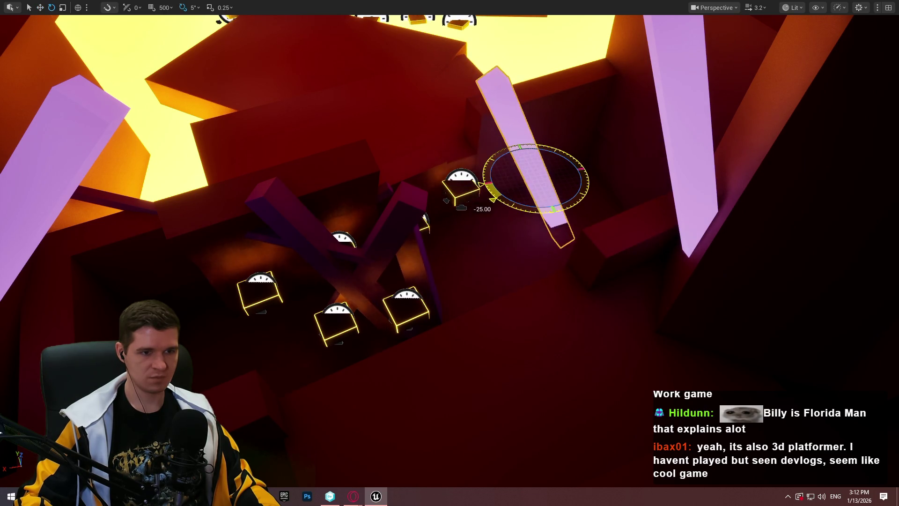
left_click_drag(569, 166, 363, 100)
Duplicate the upper-left purple beam downward and tilt the copy 15 degrees.
left_click(334, 134)
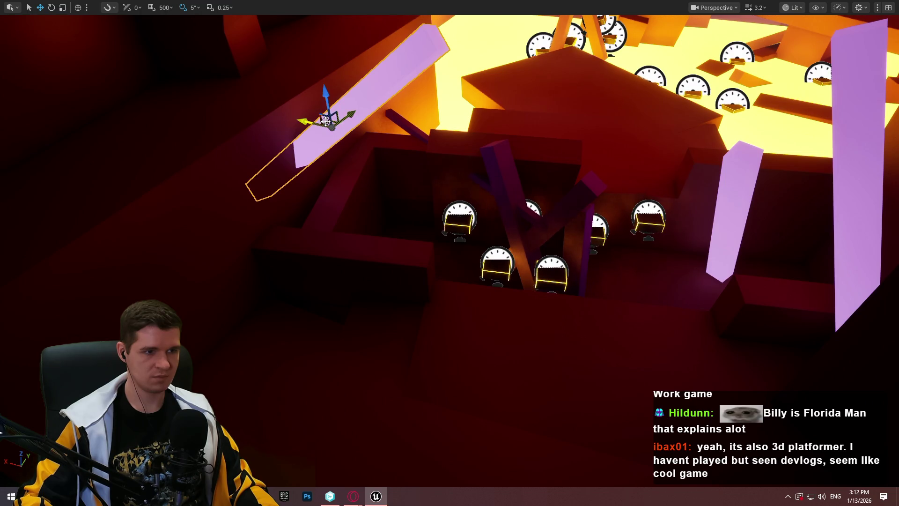
mouse_move(327, 119)
left_mouse_down()
mouse_move(306, 300)
mouse_move(329, 304)
mouse_move(351, 289)
mouse_move(342, 354)
mouse_move(274, 337)
left_mouse_up()
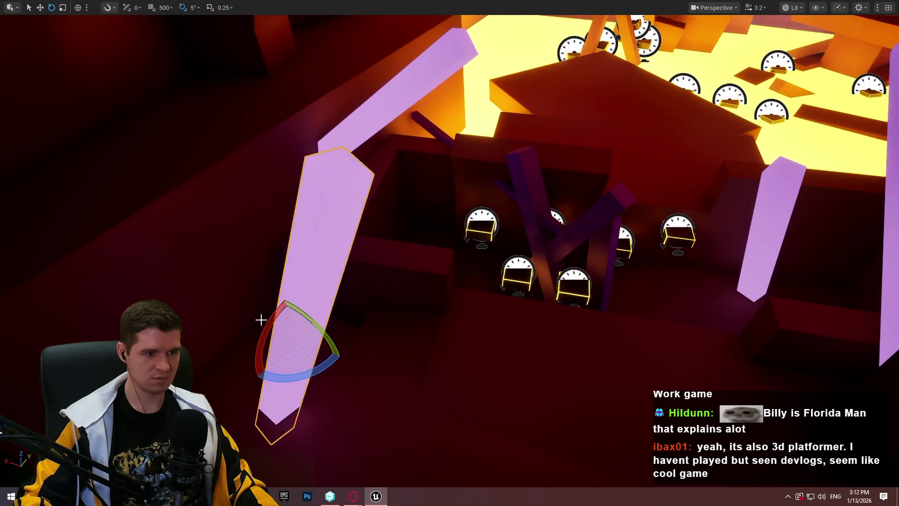
left_click_drag(260, 317, 270, 337)
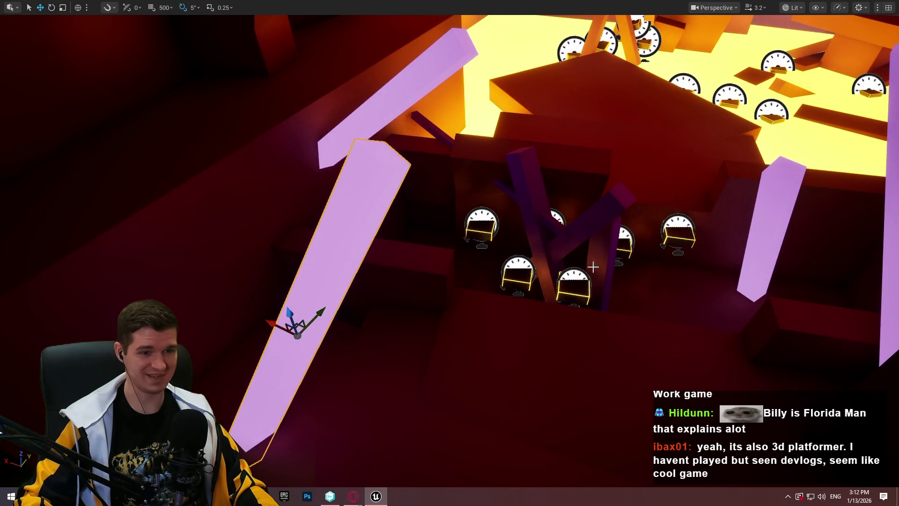
scroll(593, 266, "up", 6)
Lower the glowing slab down-left beside the gauge platforms and fine-tune its position.
mouse_move(532, 145)
left_mouse_down()
mouse_move(515, 140)
mouse_move(543, 150)
mouse_move(520, 141)
left_mouse_up()
left_click(285, 183)
mouse_move(285, 183)
left_mouse_down()
mouse_move(396, 221)
mouse_move(592, 176)
left_mouse_up()
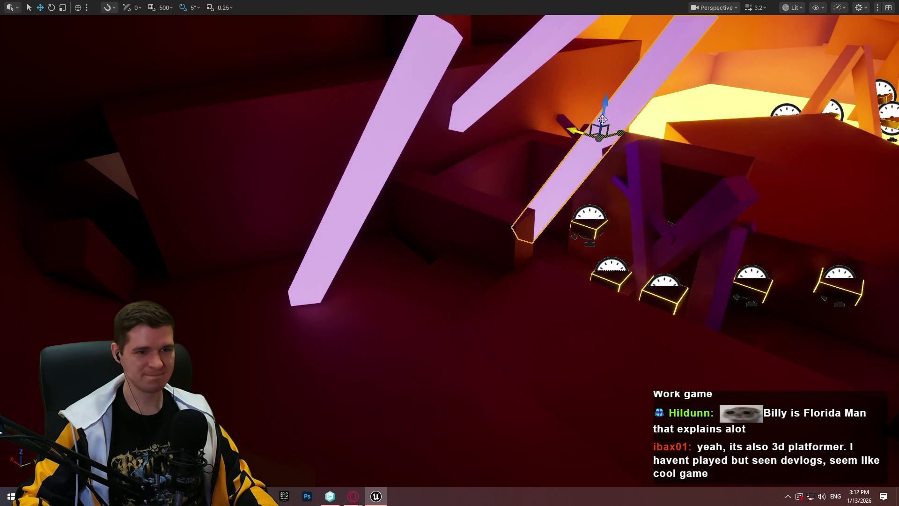
left_click_drag(596, 134, 562, 226)
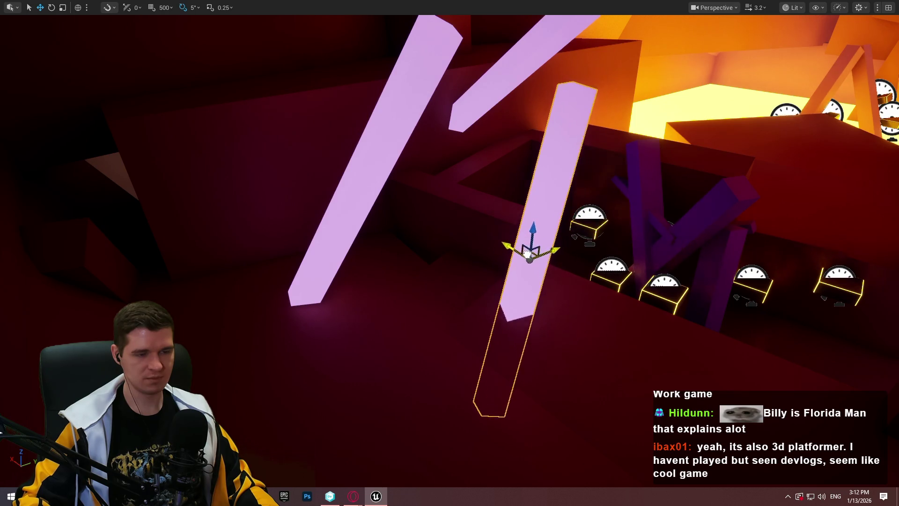
mouse_move(482, 234)
left_mouse_down()
mouse_move(596, 251)
mouse_move(696, 293)
mouse_move(590, 214)
left_mouse_up()
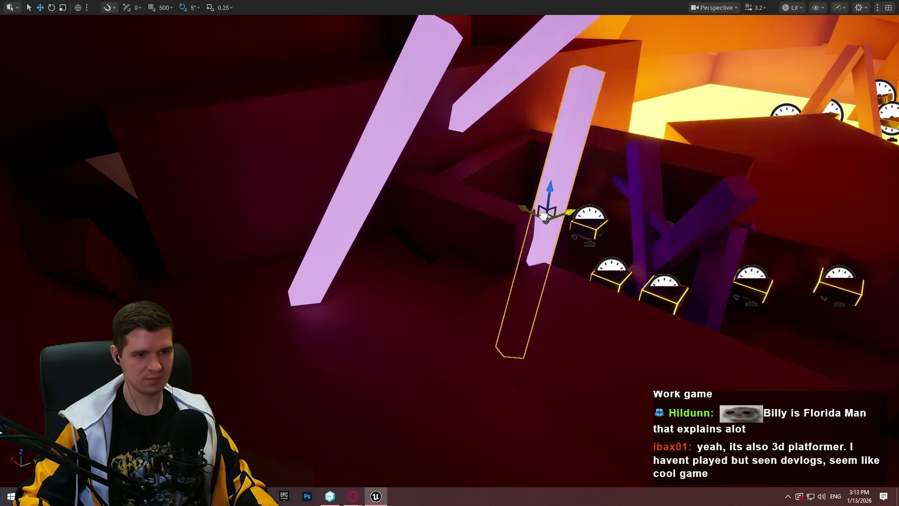
Fly the camera past the glowing platforms and pink slab, then select the dark slab.
key("w")
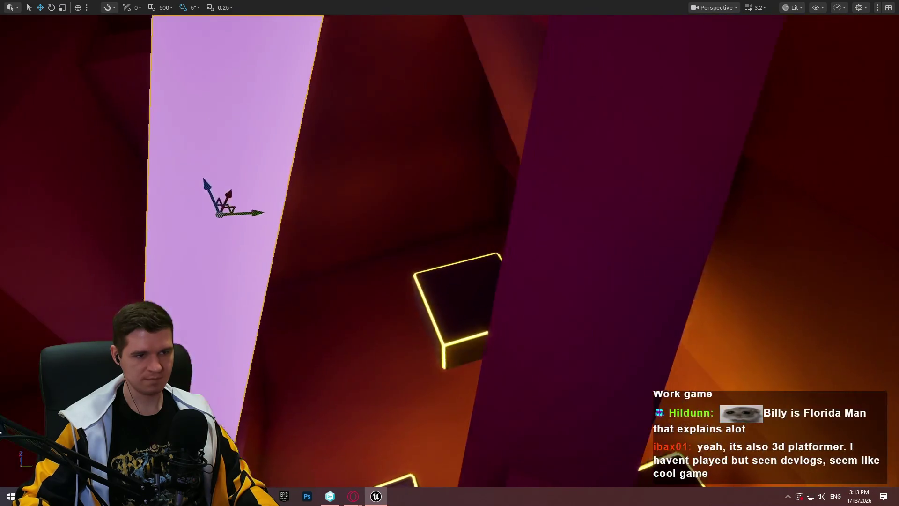
key("s")
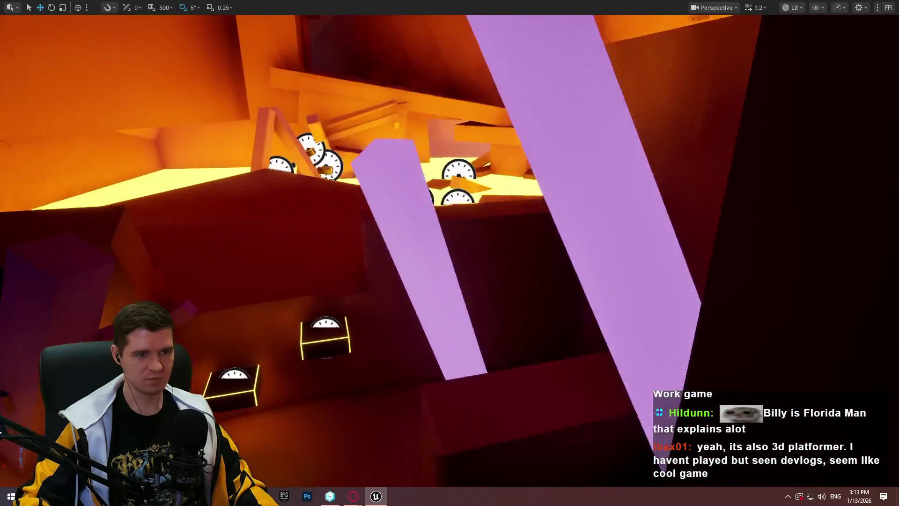
key("e")
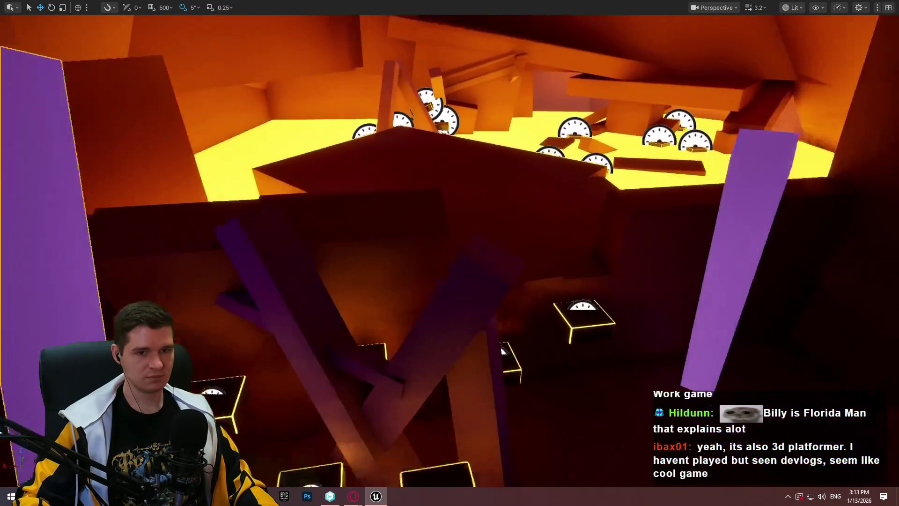
key("w")
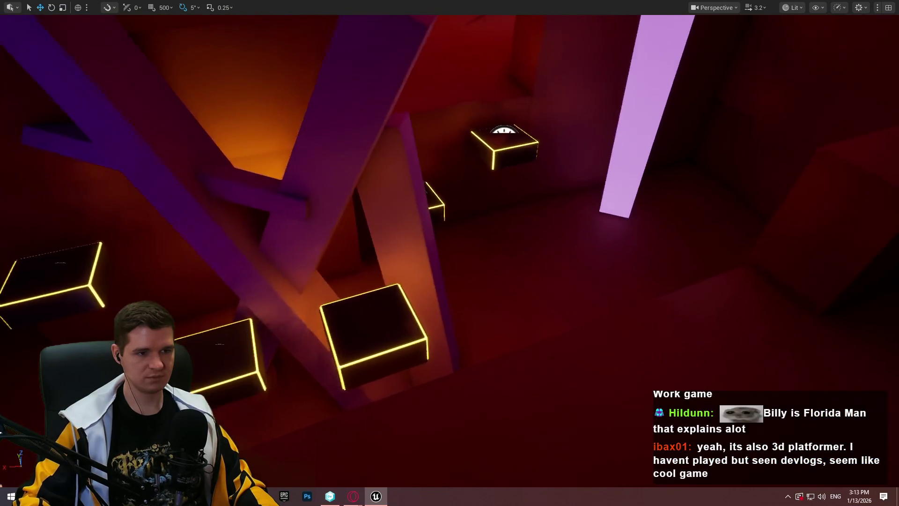
key("w")
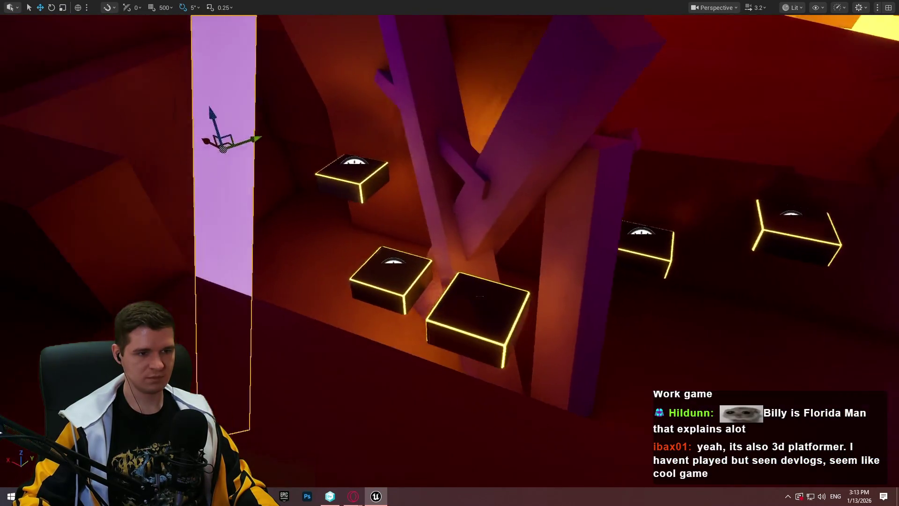
key("w")
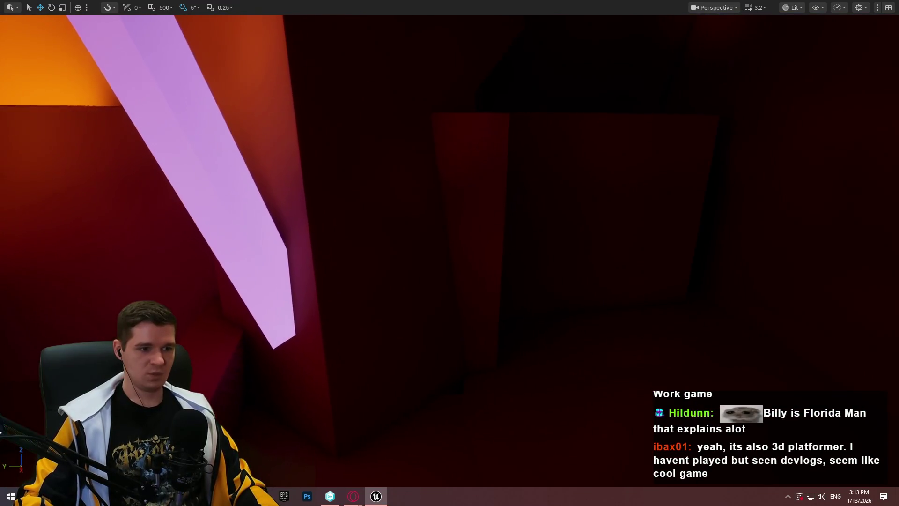
key("w")
key("w")
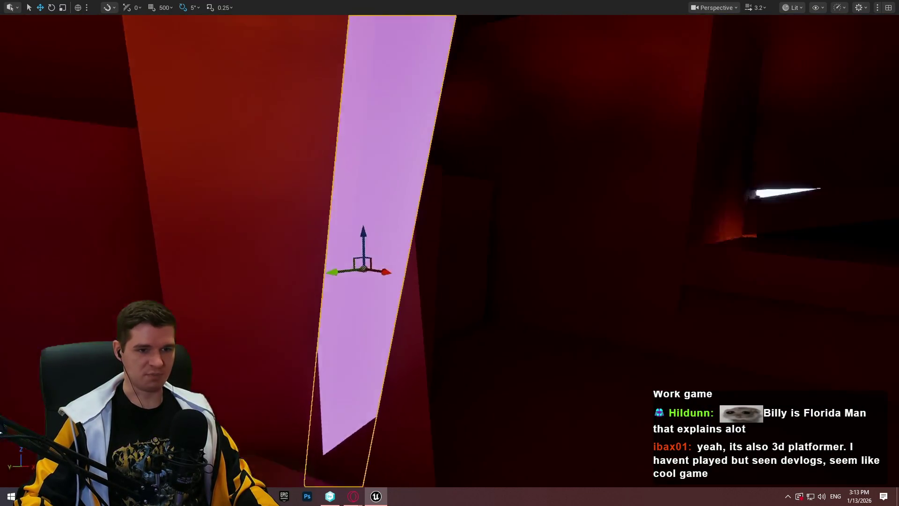
key("s")
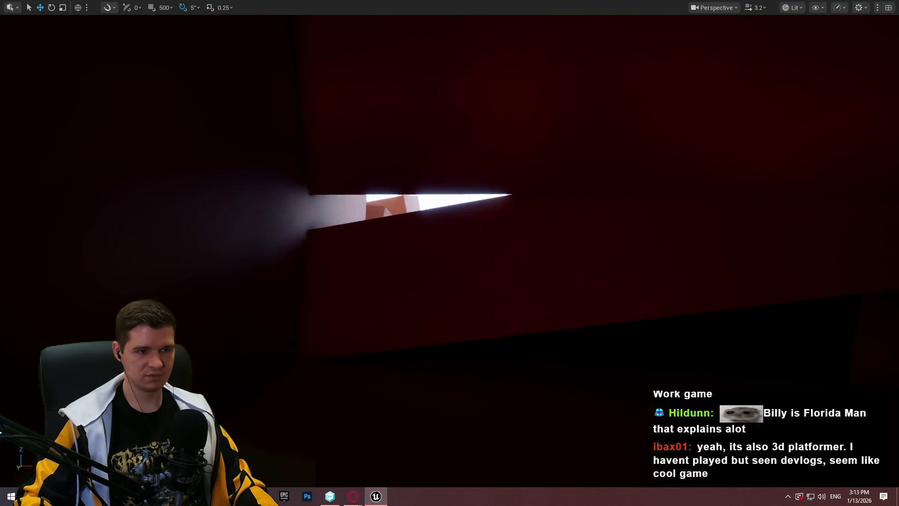
key("s")
left_click(542, 273)
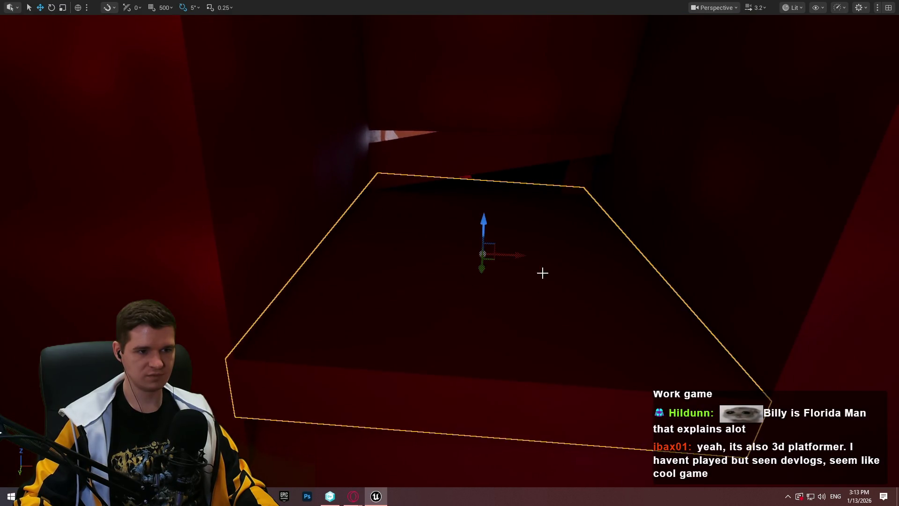
Raise the dark slab, slide it left, and drop MI_ProtoPurpleGlowingLow onto it.
mouse_move(459, 298)
left_mouse_down()
mouse_move(457, 125)
mouse_move(463, 214)
mouse_move(456, 204)
mouse_move(453, 215)
left_mouse_up()
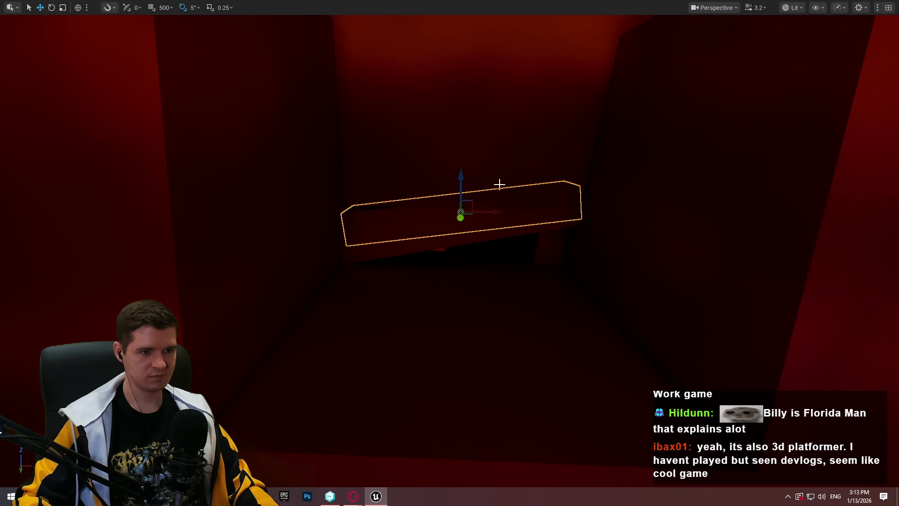
left_click_drag(461, 169, 461, 176)
mouse_move(485, 206)
left_mouse_down()
mouse_move(467, 207)
mouse_move(501, 187)
mouse_move(500, 173)
mouse_move(538, 174)
left_mouse_up()
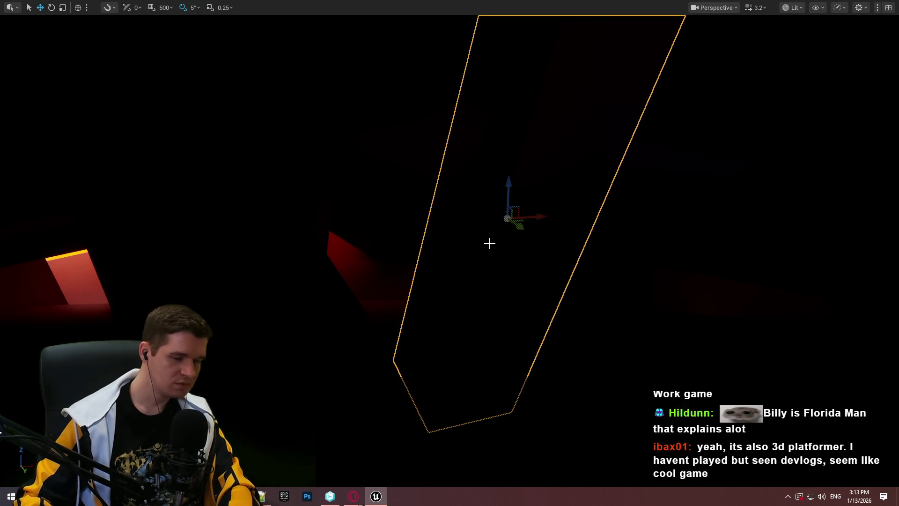
key("F11")
left_click_drag(380, 430, 424, 213)
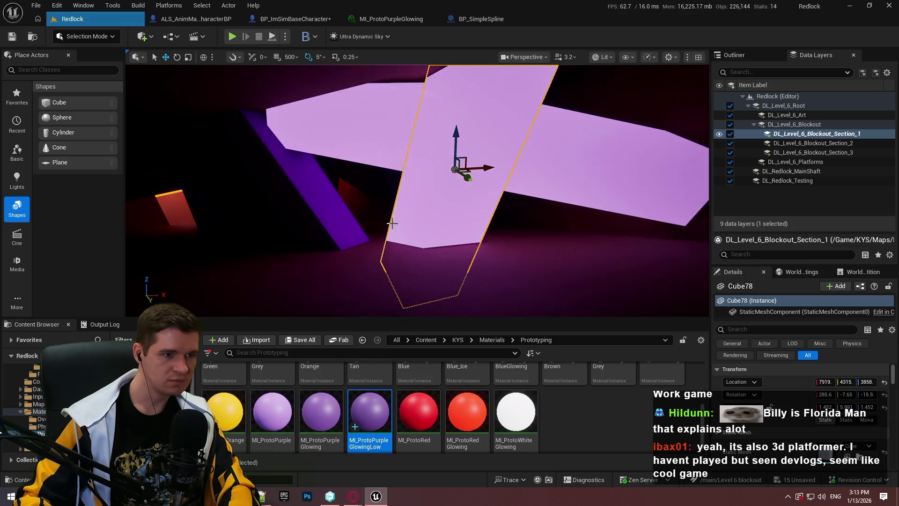
Drop MI_ProtoPurpleGlowingLow onto three more dark slabs: right, left and another nearby.
mouse_move(417, 192)
left_mouse_down()
mouse_move(450, 188)
mouse_move(383, 201)
left_mouse_up()
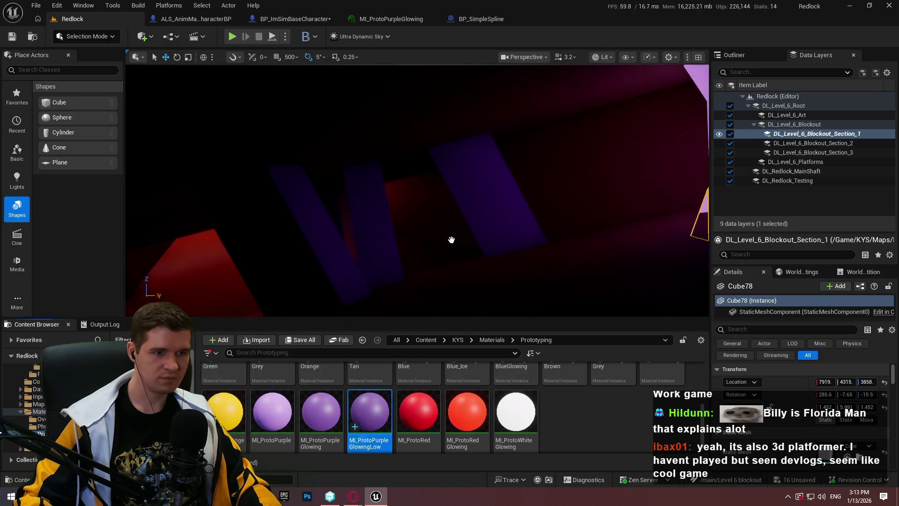
left_click_drag(451, 240, 487, 206)
left_click_drag(369, 412, 370, 220)
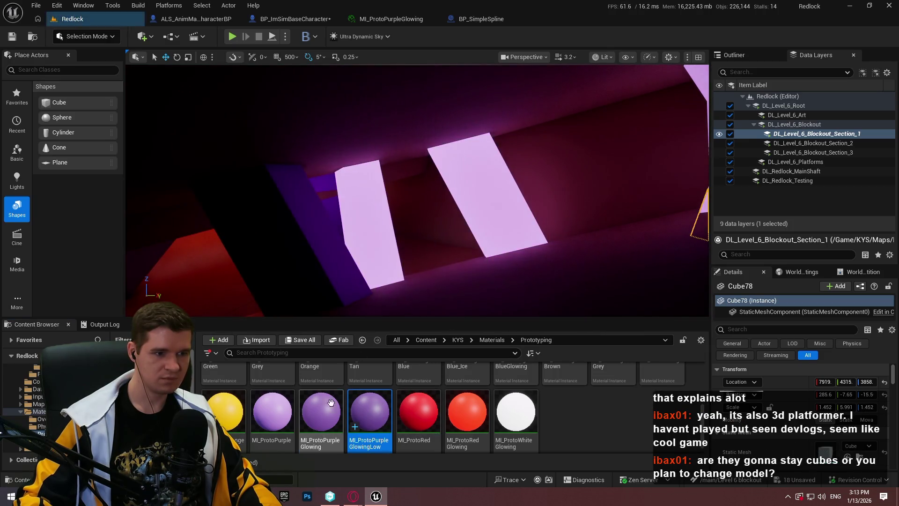
left_click(370, 412)
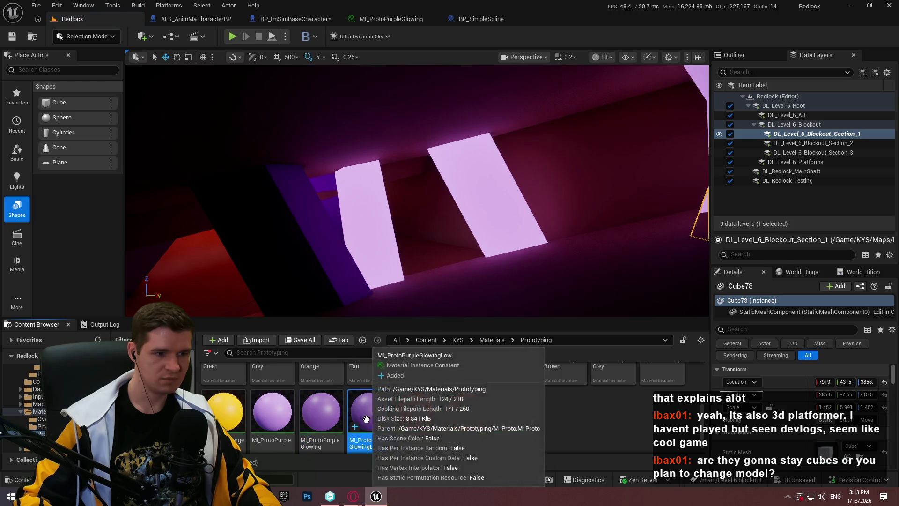
left_click_drag(421, 196, 393, 201)
mouse_move(386, 320)
left_mouse_down()
mouse_move(391, 207)
mouse_move(412, 206)
mouse_move(387, 199)
left_mouse_up()
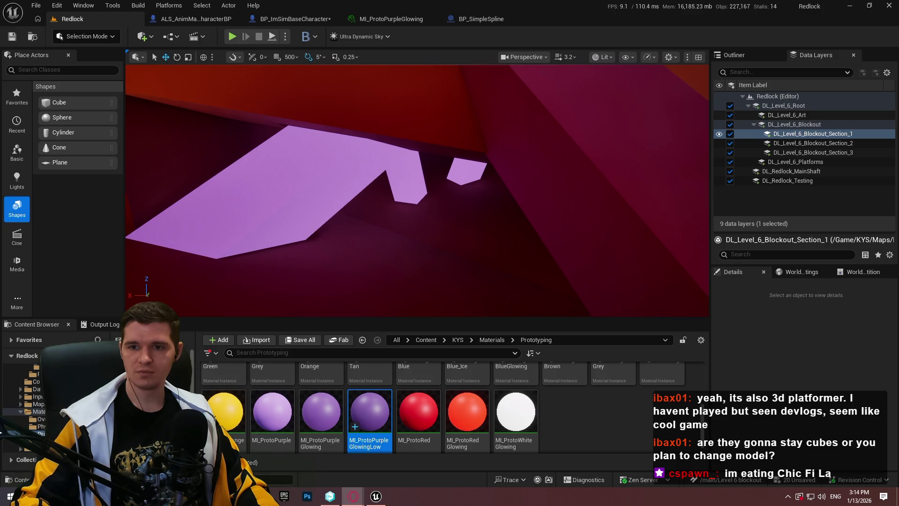
Open the 80 Level blockout image full size in a new tab.
left_click(461, 244)
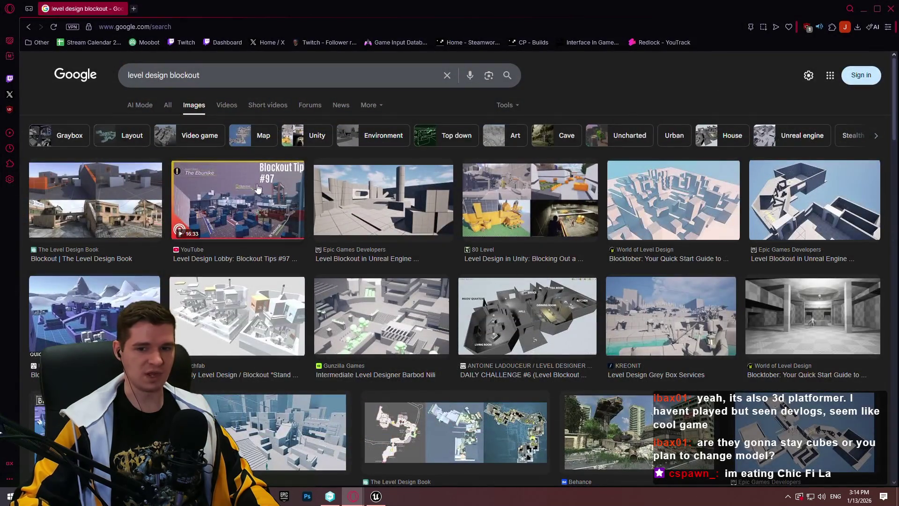
left_click(84, 208)
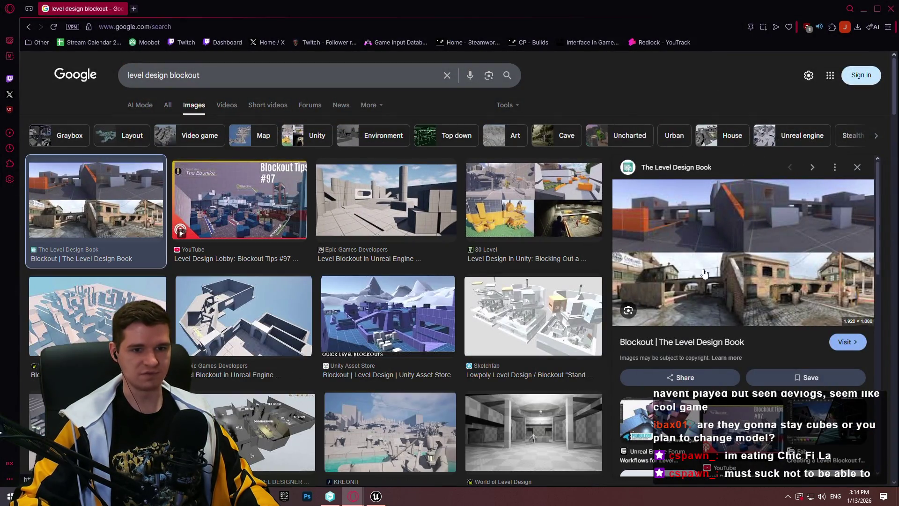
left_click(541, 202)
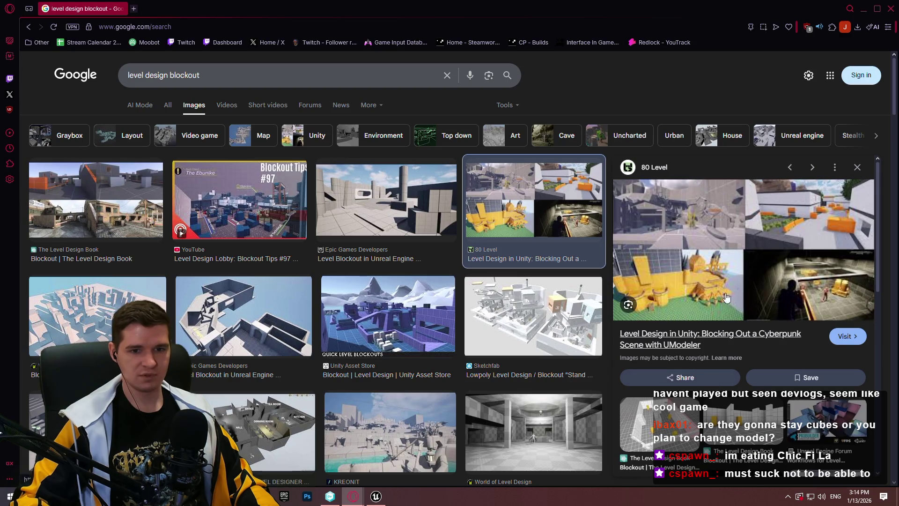
right_click(729, 260)
left_click(767, 246)
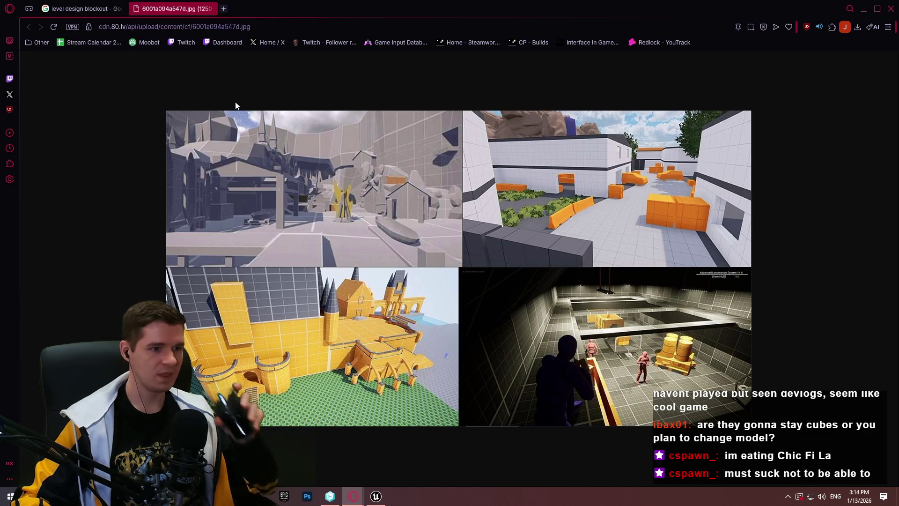
Open the Gunzilla Games blockout image in a new tab and view it.
left_click(120, 8)
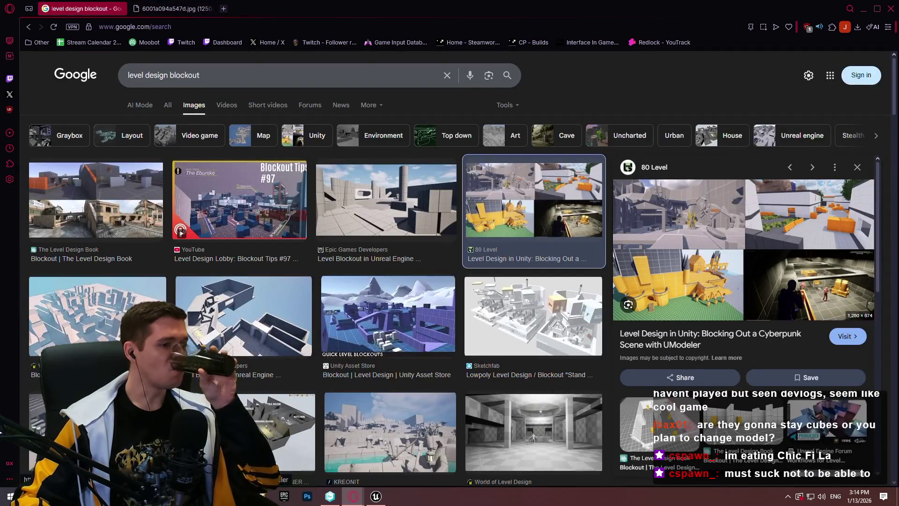
scroll(283, 356, "down", 4)
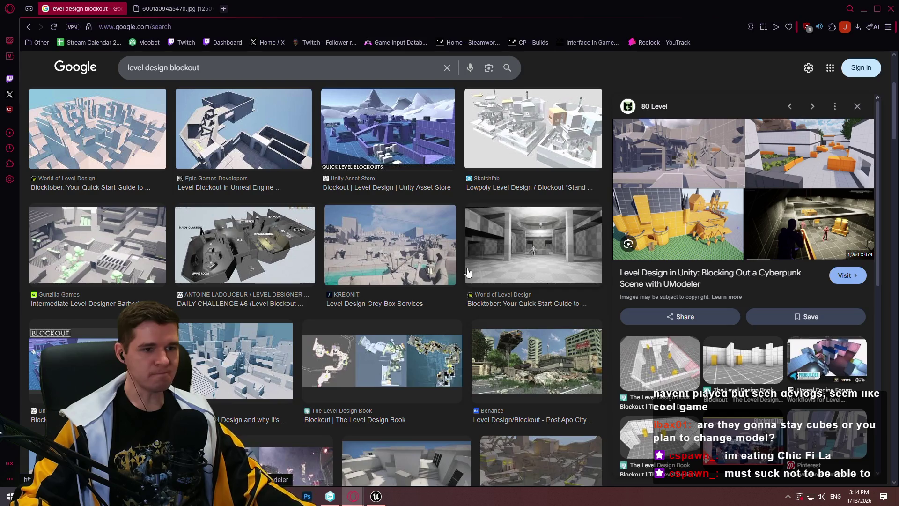
left_click(92, 252)
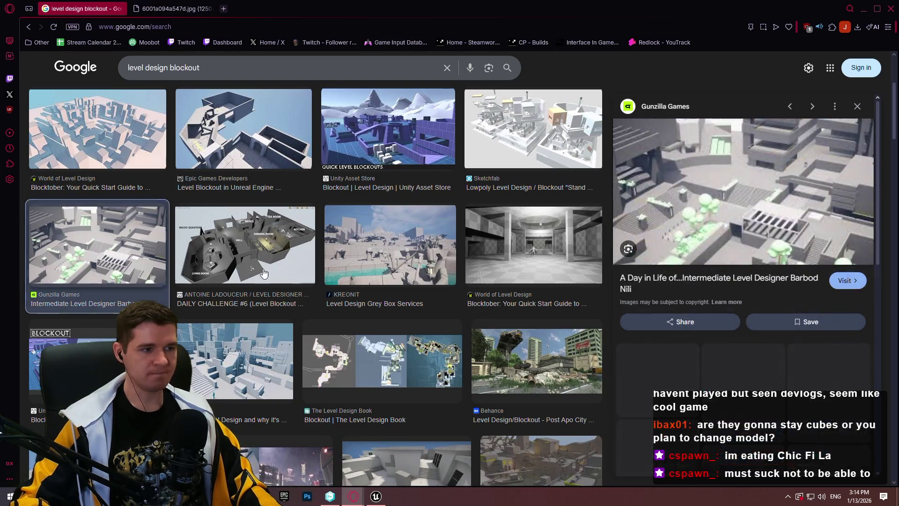
right_click(720, 188)
left_click(768, 249)
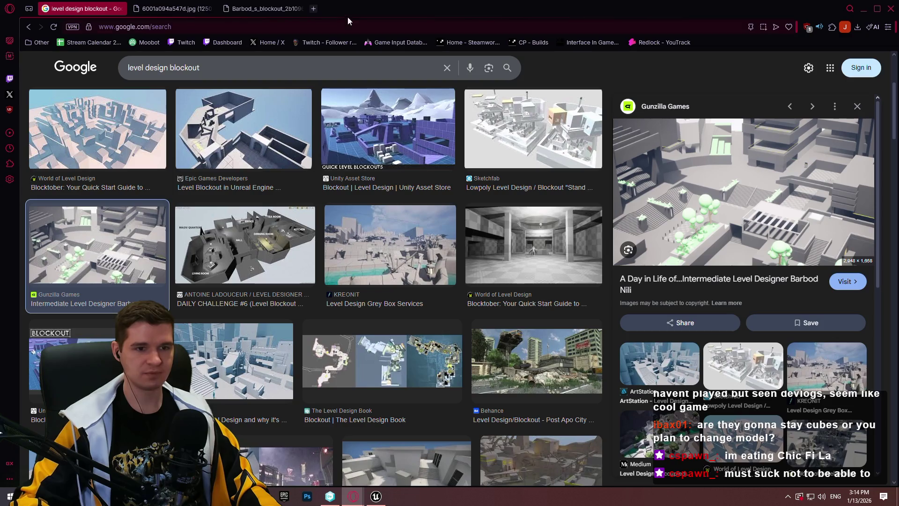
left_click(282, 10)
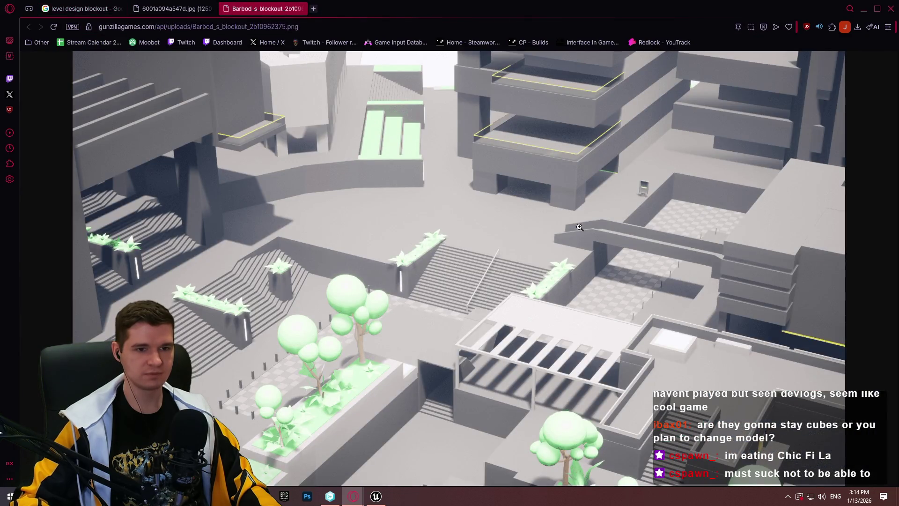
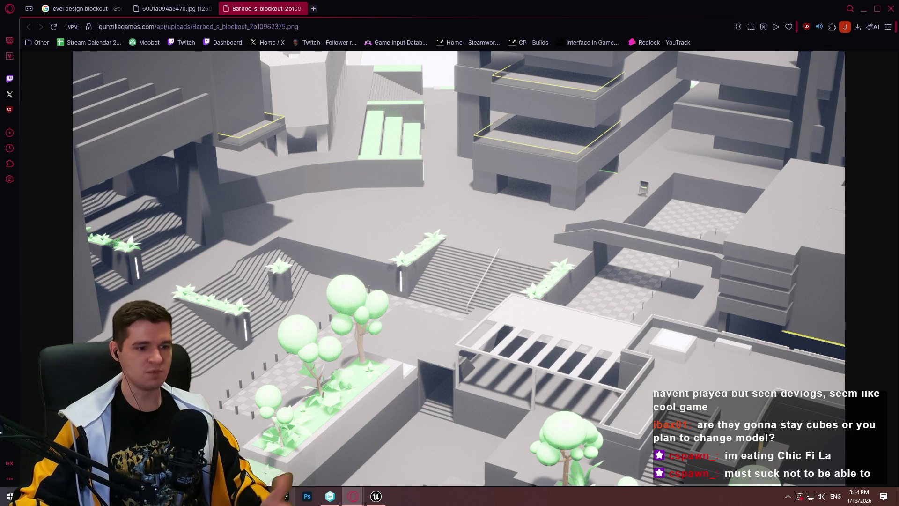
Open File Explorer on Quick access with its recent-files list.
key("super+e")
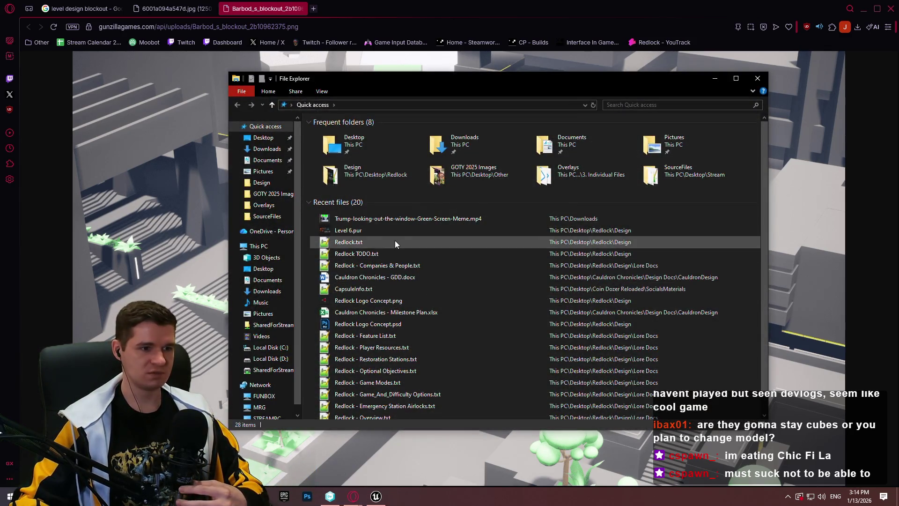
Open Level 6.pur in PureRef, browse the cave and lava references, then close PureRef.
double_click(395, 229)
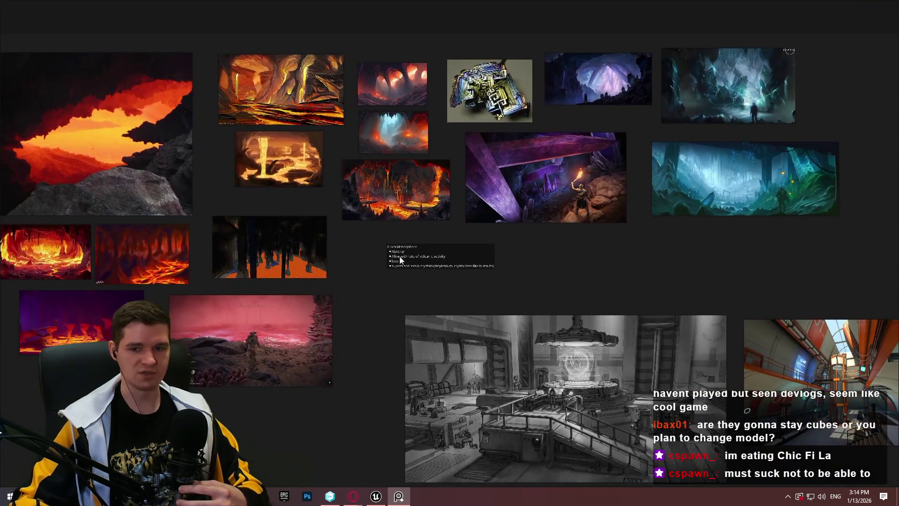
mouse_move(400, 260)
left_mouse_down()
mouse_move(564, 262)
mouse_move(488, 290)
mouse_move(370, 239)
left_mouse_up()
scroll(562, 255, "up", 2)
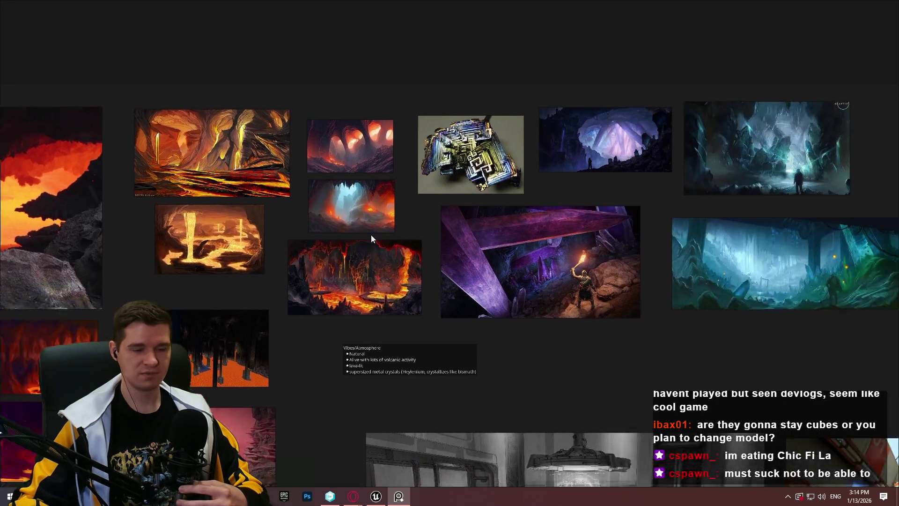
scroll(496, 229, "up", 5)
scroll(491, 256, "down", 4)
left_click_drag(491, 255, 276, 285)
scroll(603, 300, "up", 5)
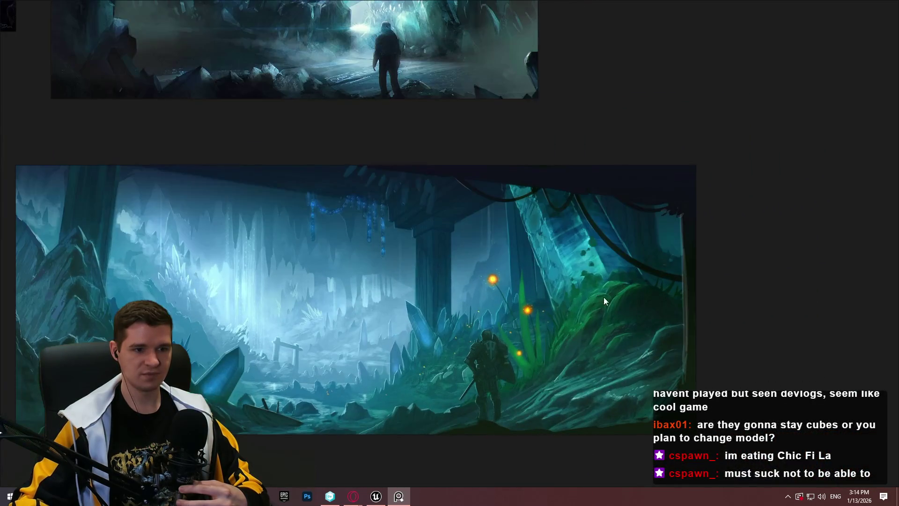
scroll(602, 301, "down", 3)
mouse_move(546, 386)
left_mouse_down()
mouse_move(488, 381)
mouse_move(482, 317)
left_mouse_up()
key("alt+F4")
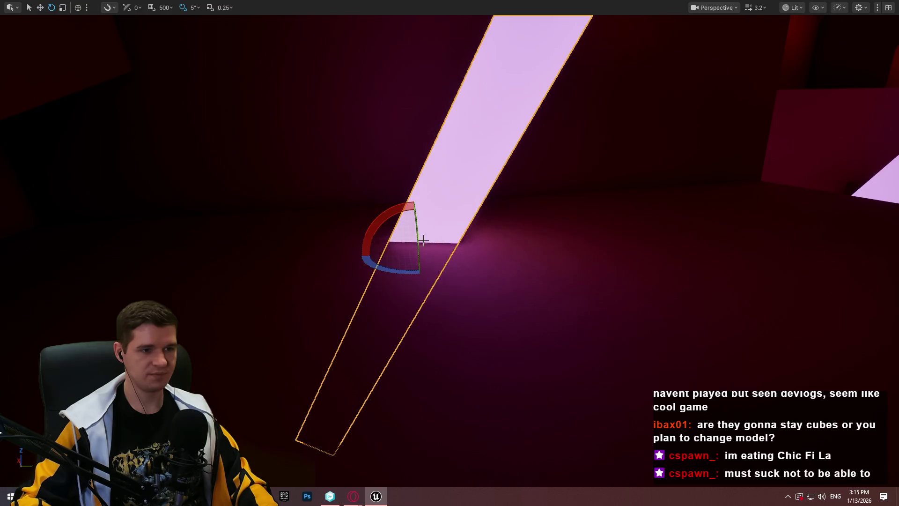
Rotate the pink beam about 25°, tilt it to -30°, then slide it along X and raise it.
left_click_drag(417, 238, 418, 271)
left_click_drag(401, 208, 383, 207)
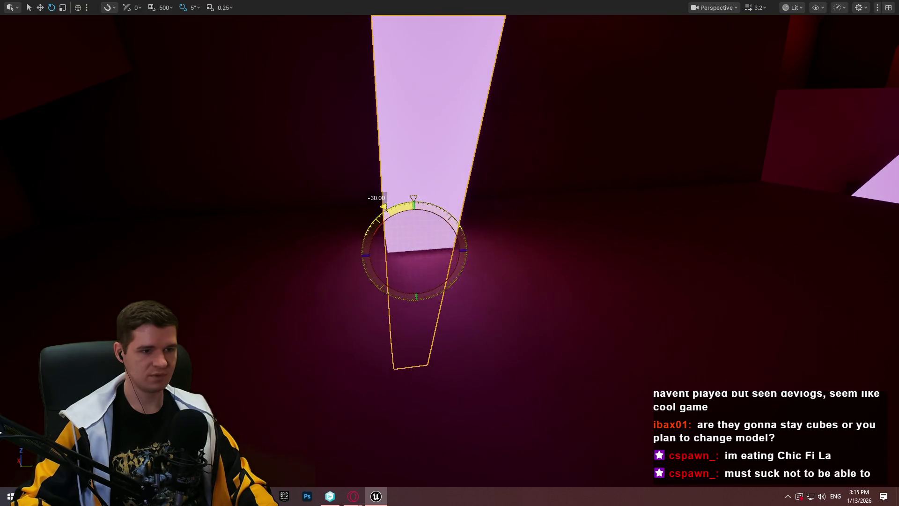
left_click_drag(431, 146, 378, 252)
mouse_move(419, 291)
left_mouse_down()
mouse_move(330, 281)
mouse_move(259, 286)
left_mouse_up()
left_click_drag(276, 256, 262, 137)
mouse_move(449, 253)
left_mouse_down()
mouse_move(431, 271)
mouse_move(412, 253)
mouse_move(431, 234)
mouse_move(449, 253)
mouse_move(440, 244)
mouse_move(430, 253)
mouse_move(440, 262)
mouse_move(450, 253)
mouse_move(440, 244)
mouse_move(266, 137)
left_mouse_up()
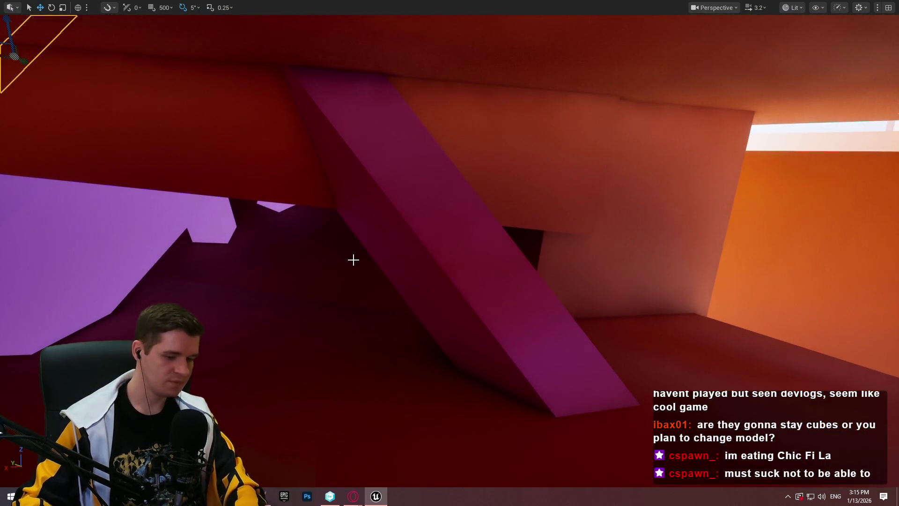
Select the MI_ProtoPurpleGlowingLow material, then return to the full-screen viewport.
key("F11")
left_click(366, 427)
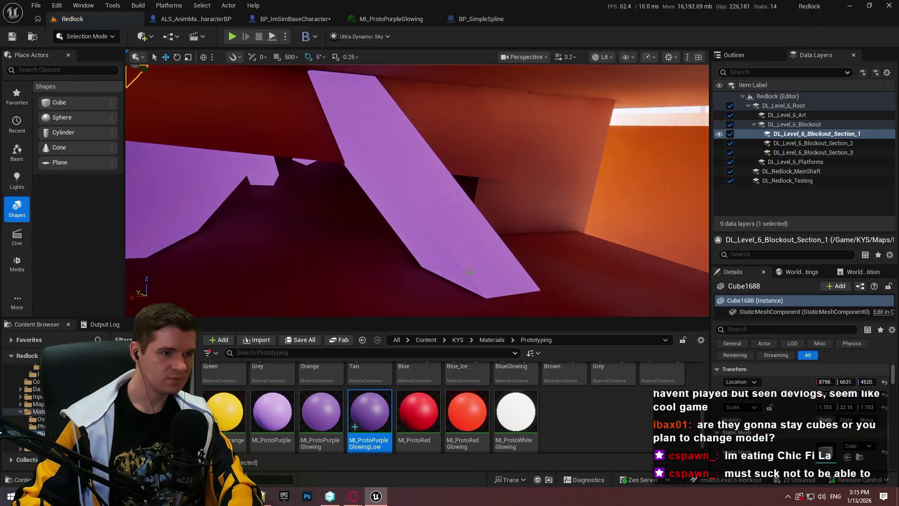
key("F11")
mouse_move(469, 271)
left_mouse_down()
mouse_move(435, 243)
mouse_move(450, 248)
mouse_move(433, 255)
mouse_move(449, 266)
left_mouse_up()
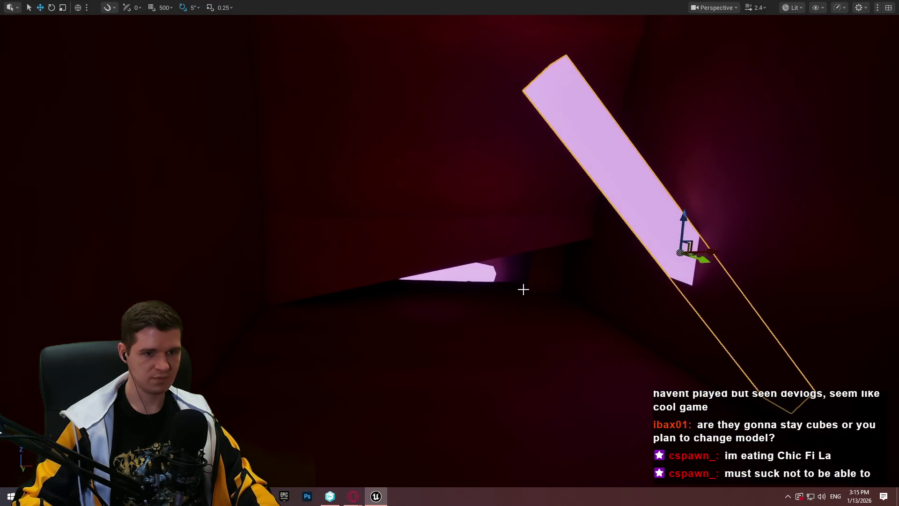
Place a second pink beam to the left, rotated -80° to mirror the first, then right-click a floor cube.
left_click_drag(636, 244, 345, 267)
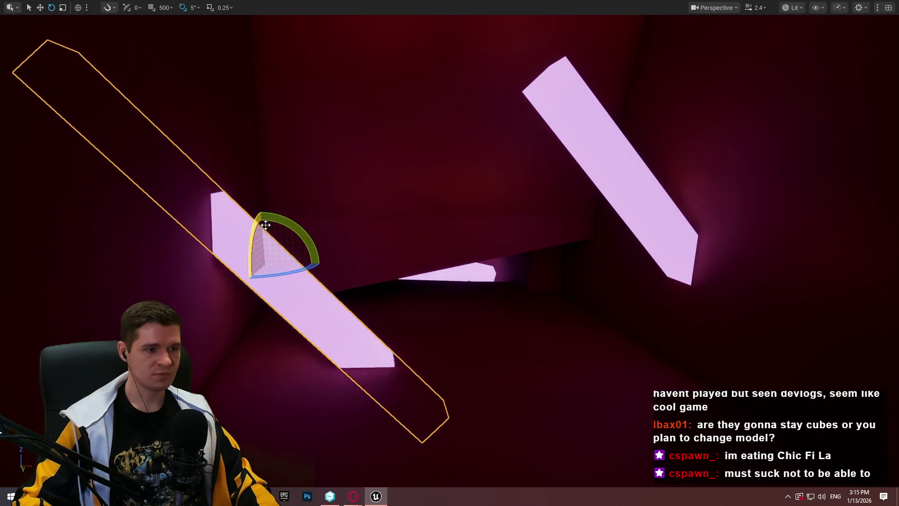
left_click_drag(265, 225, 262, 281)
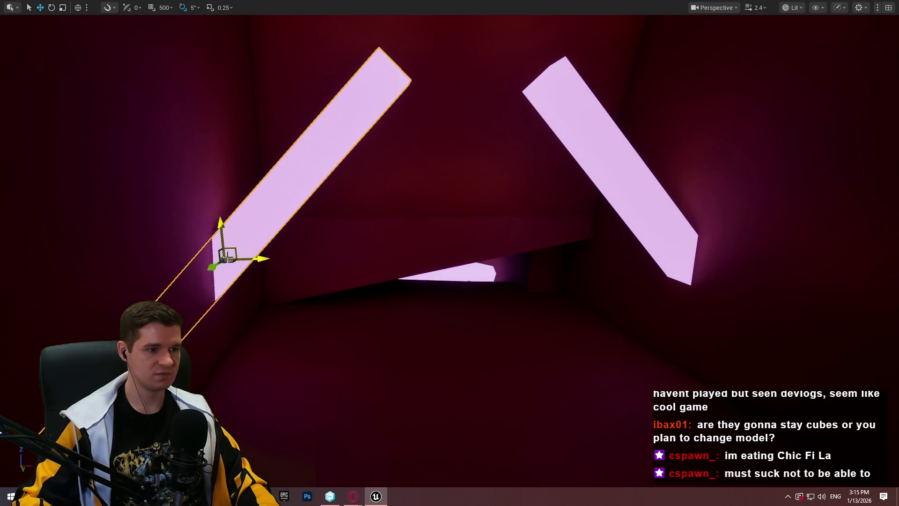
left_click_drag(211, 266, 216, 269)
mouse_move(249, 307)
left_mouse_down()
mouse_move(401, 355)
mouse_move(437, 307)
mouse_move(454, 220)
mouse_move(245, 310)
left_mouse_up()
right_click(274, 298)
Start play-testing and jump across the floor cubes, lighting one green.
left_click(361, 482)
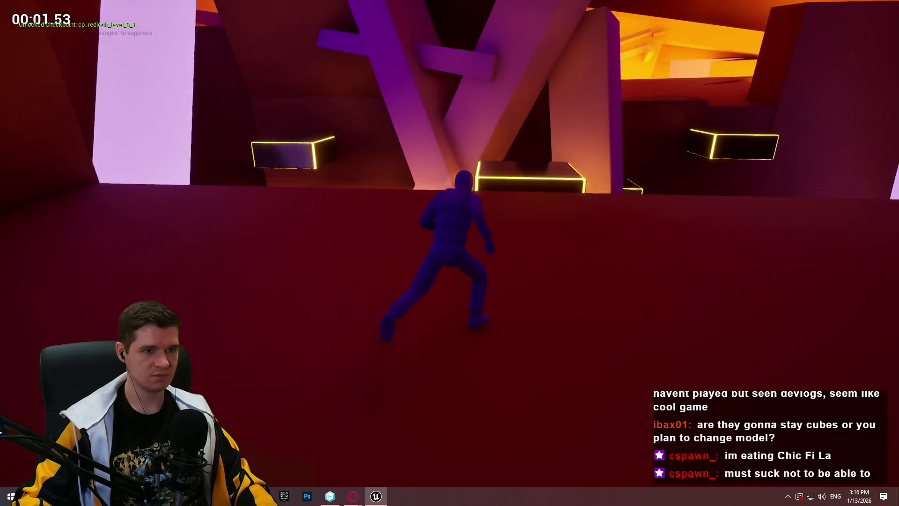
key("space")
key("space")
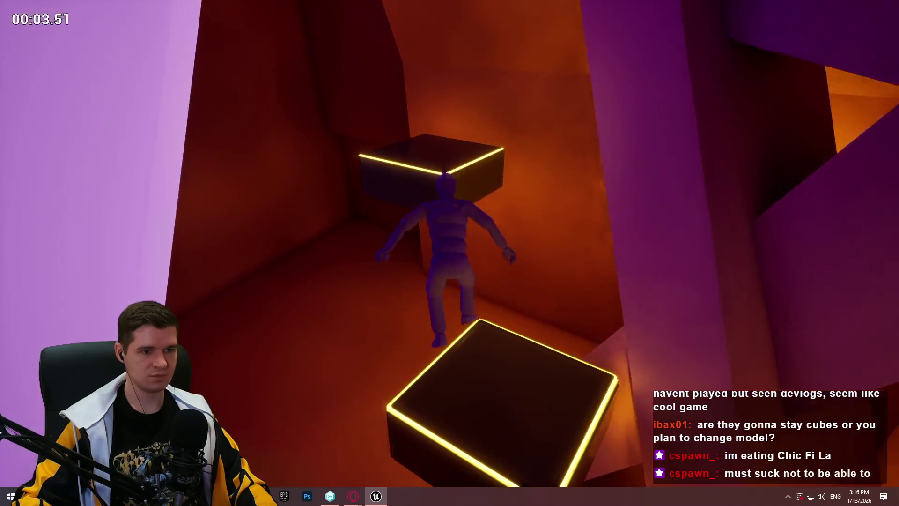
key("space")
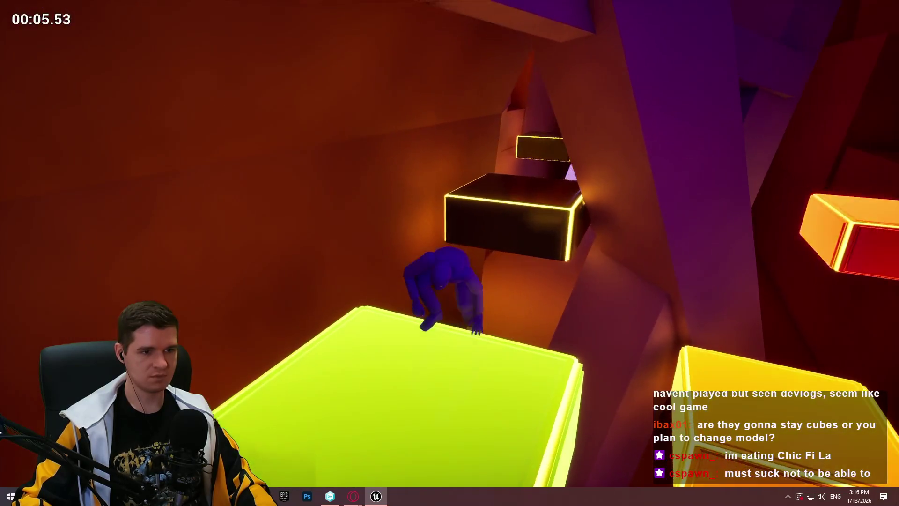
key("space")
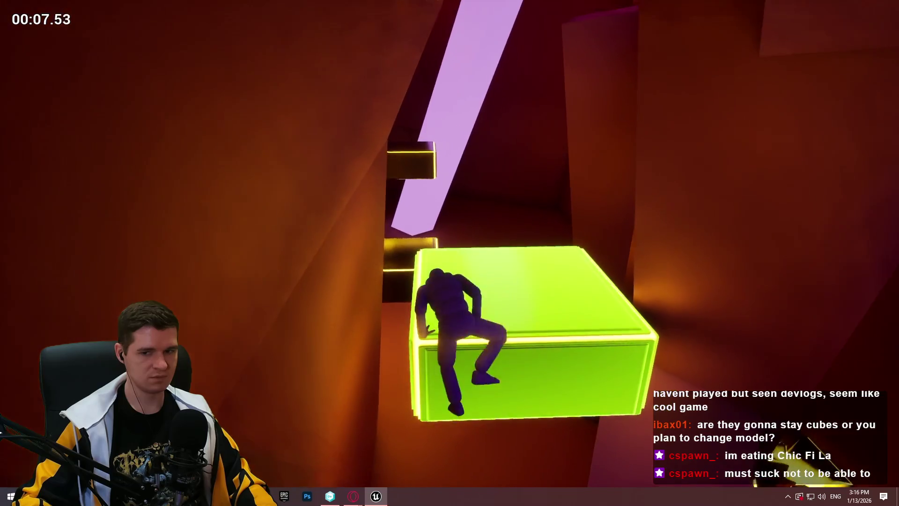
key("space")
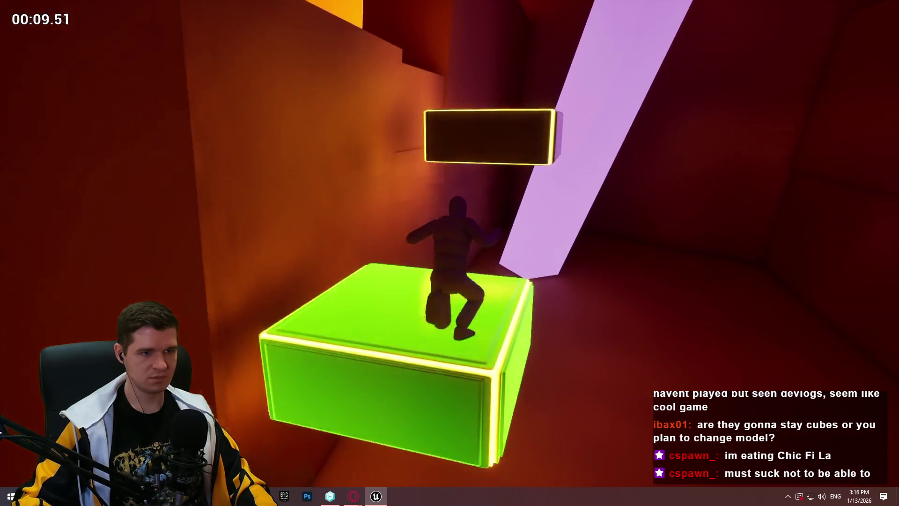
key("space")
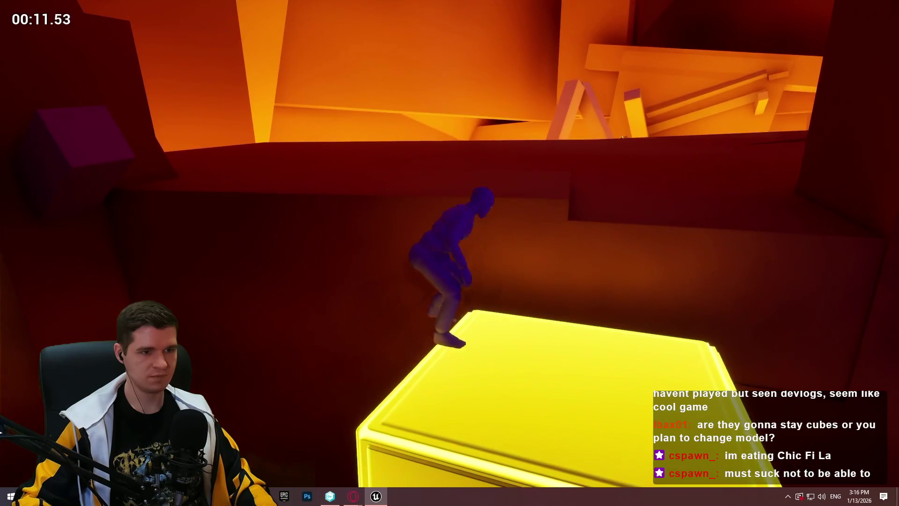
key("space")
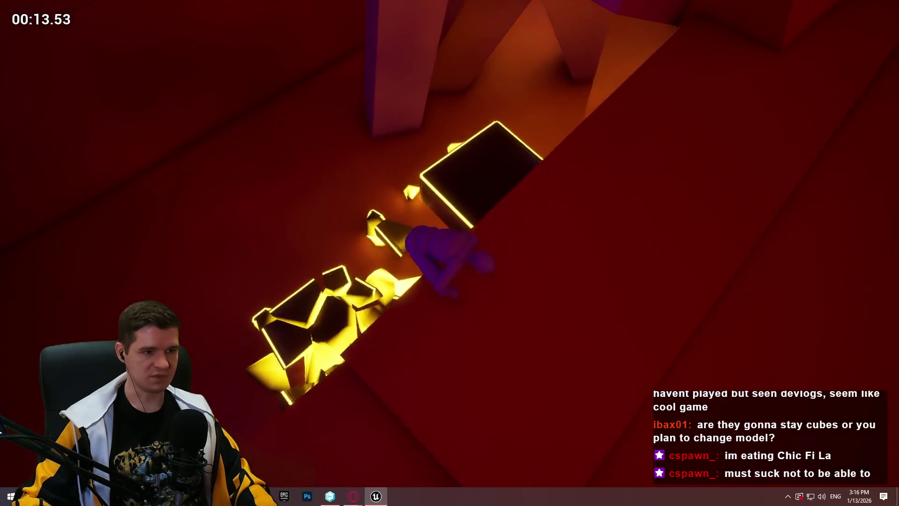
Run up the red slope, leap for the floating cube, respawn and climb the orange wall.
key("w")
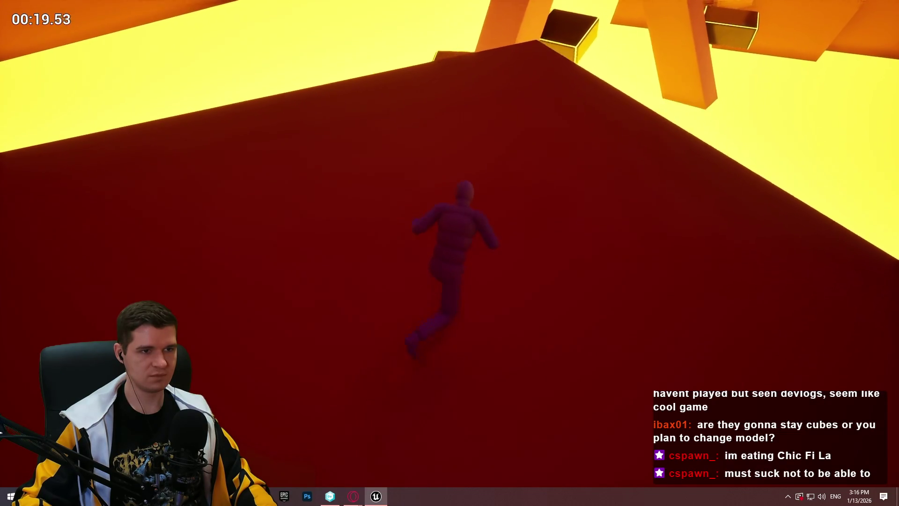
key("space")
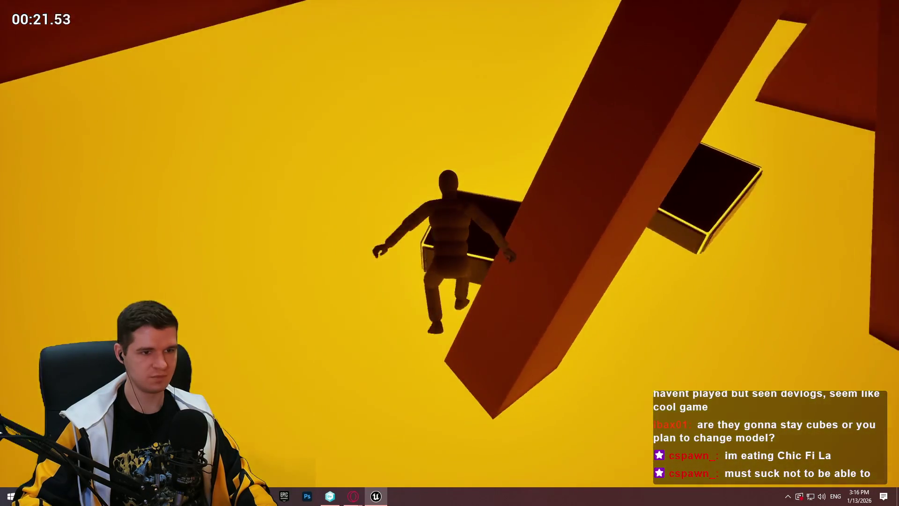
key("w")
key("space")
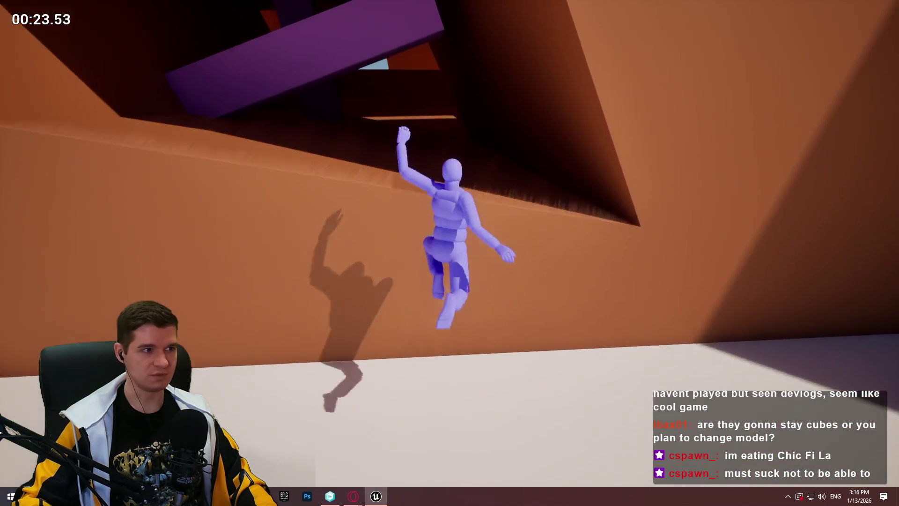
key("w")
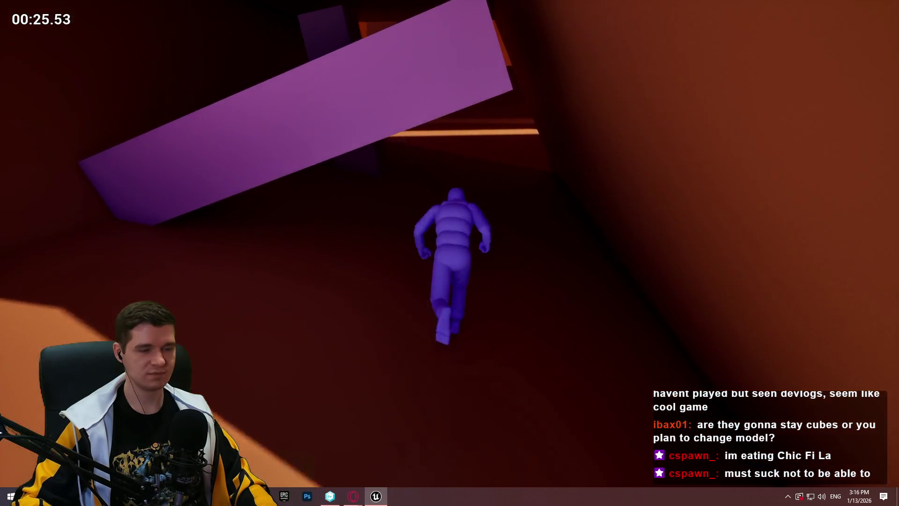
key("w")
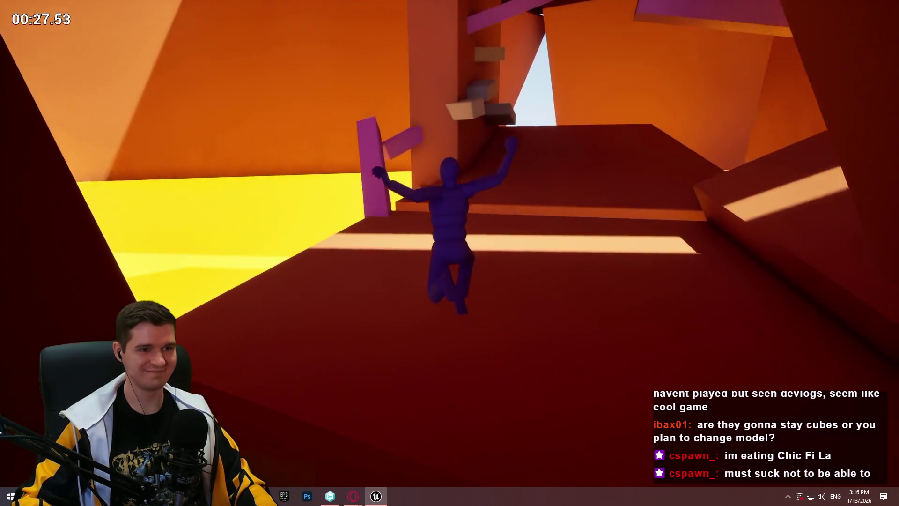
Climb the purple pillar, cross the ledge blocks and purple beam, and mount the orange block.
key("space")
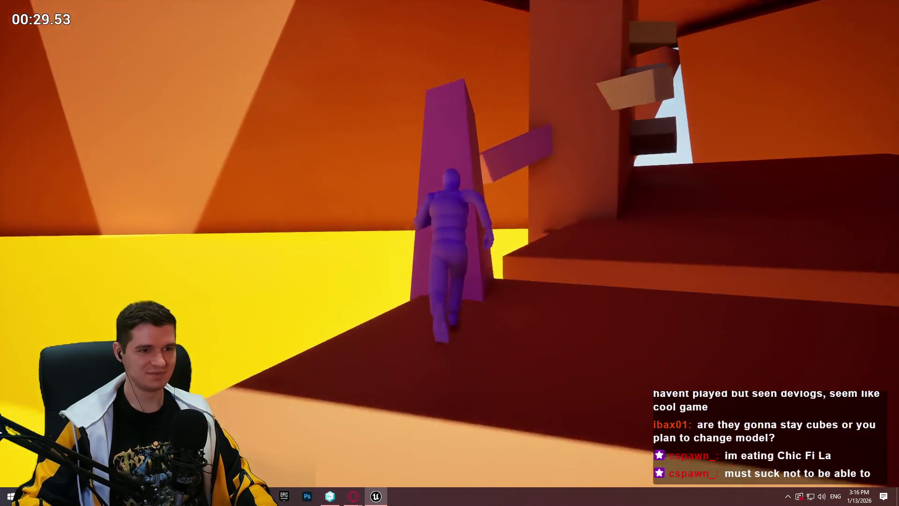
key("w")
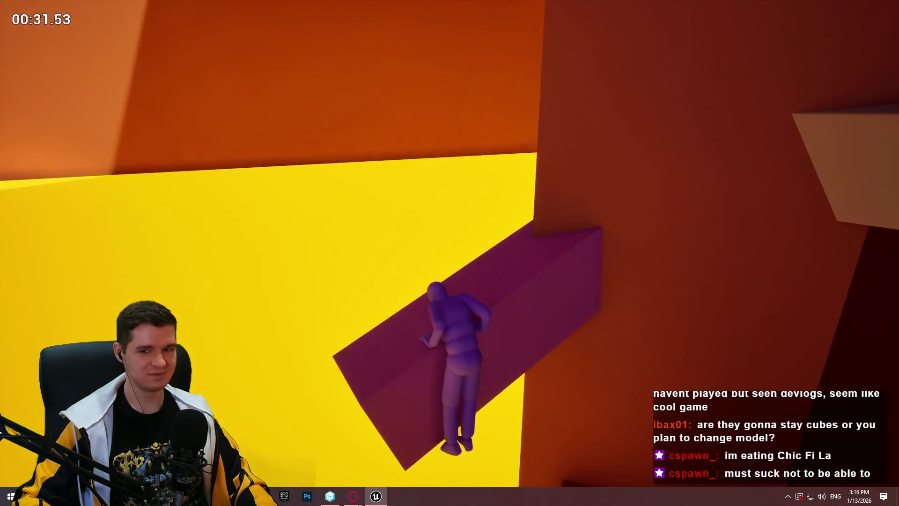
key("space")
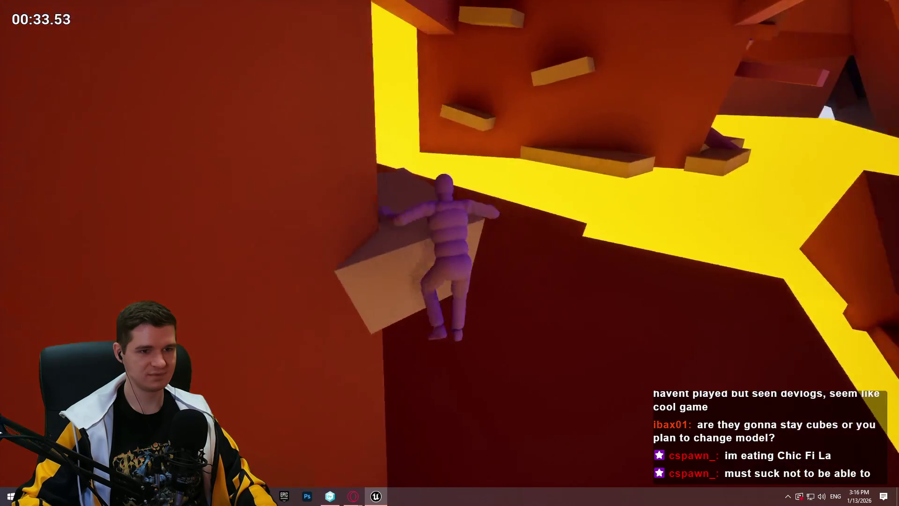
key("space")
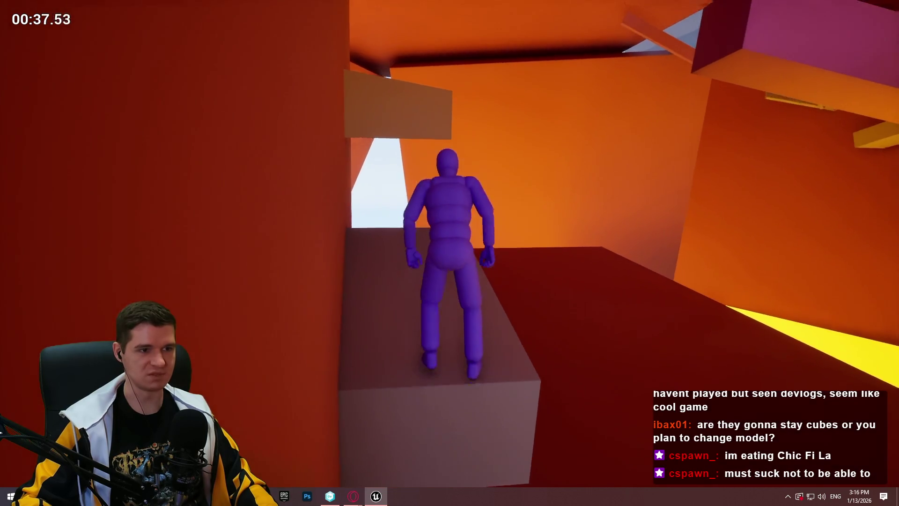
key("space")
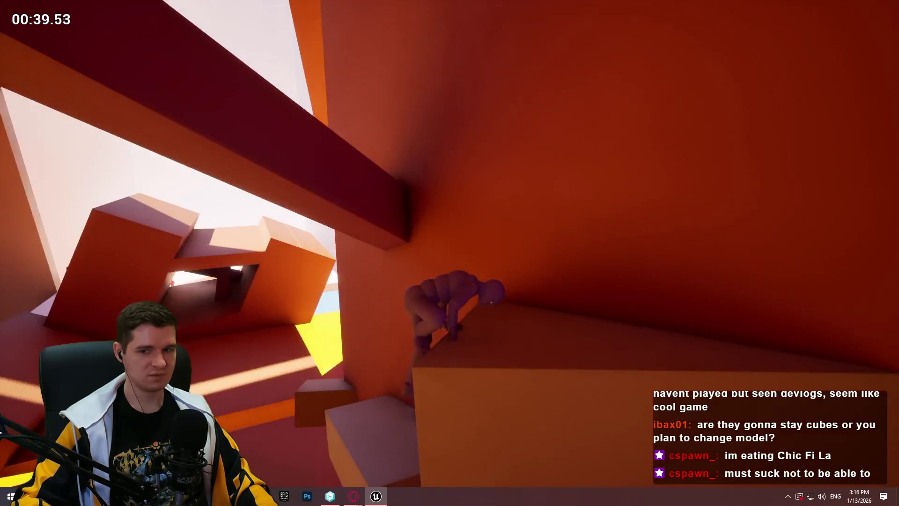
key("w")
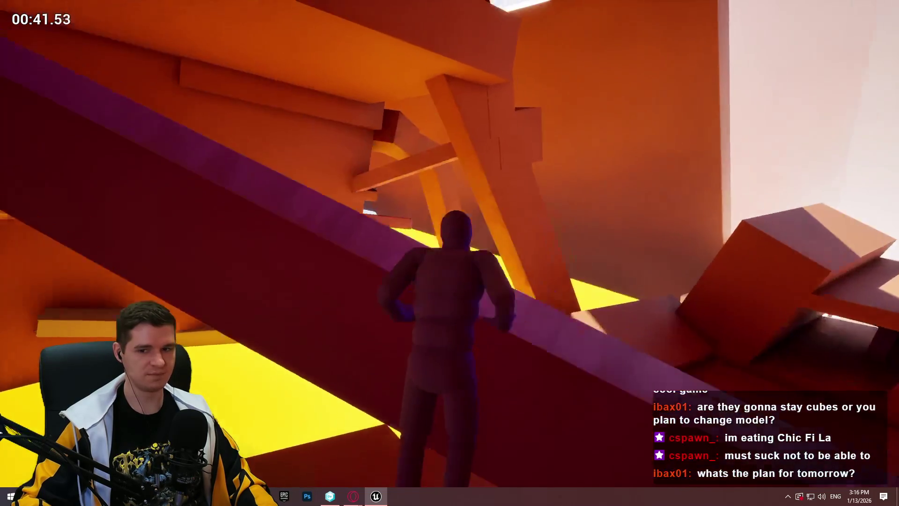
key("w")
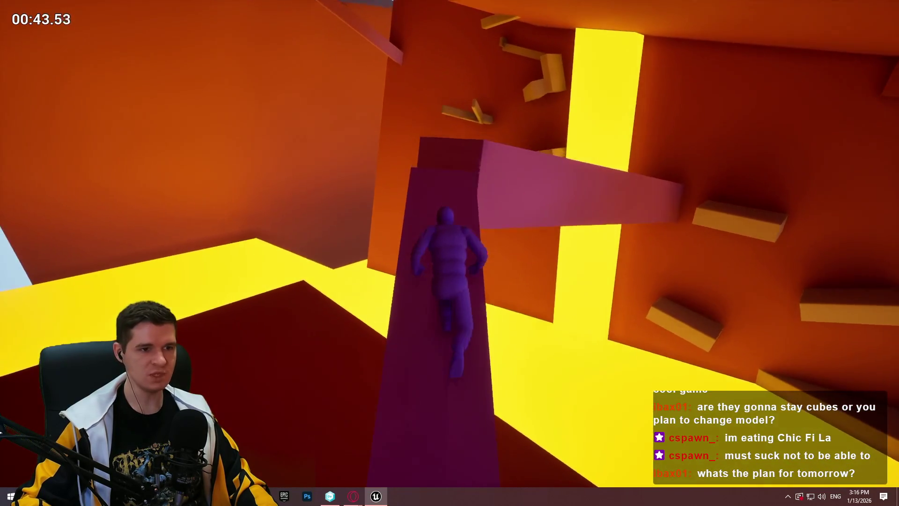
key("w")
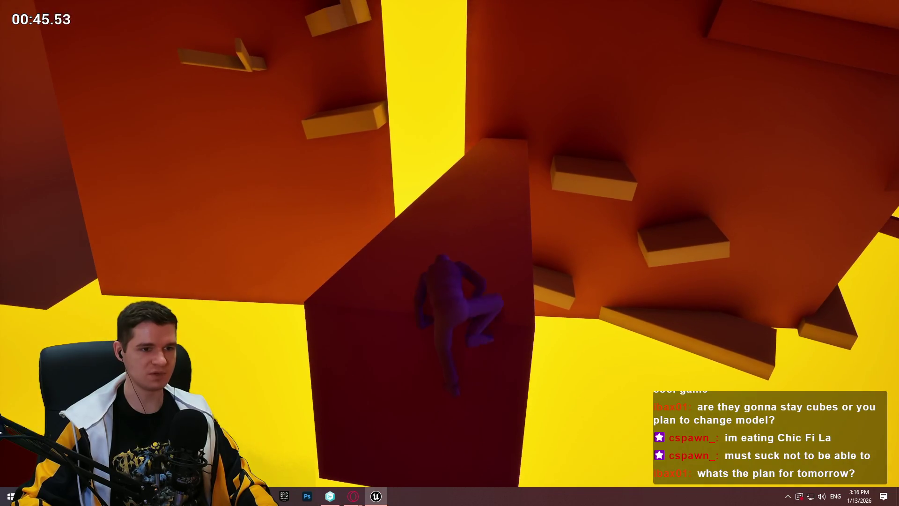
key("w")
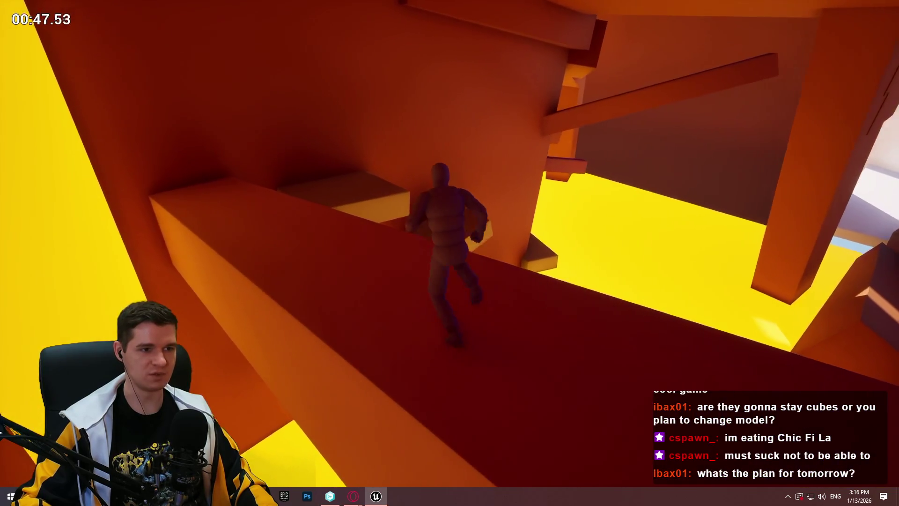
key("w")
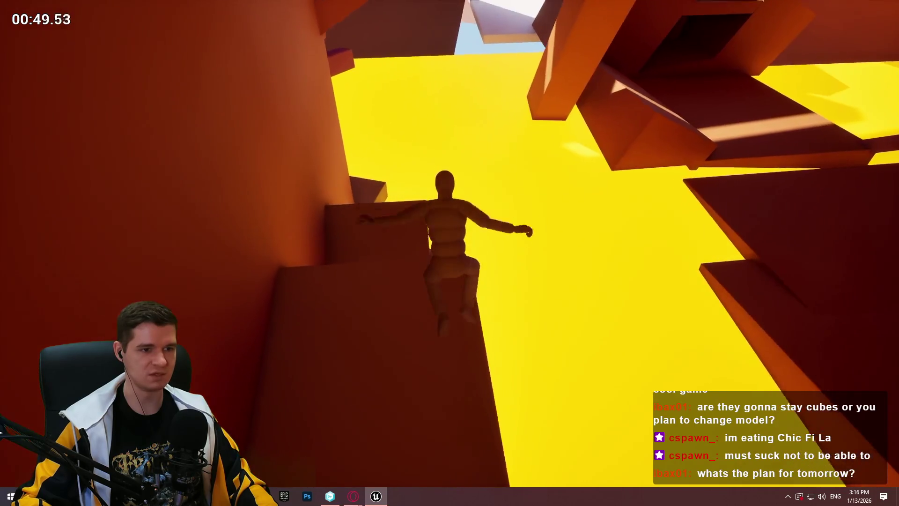
key("w")
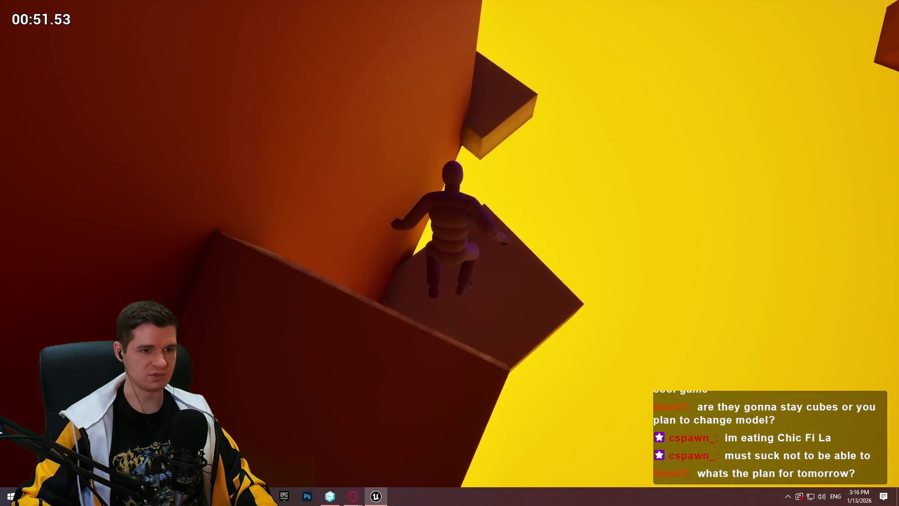
key("w")
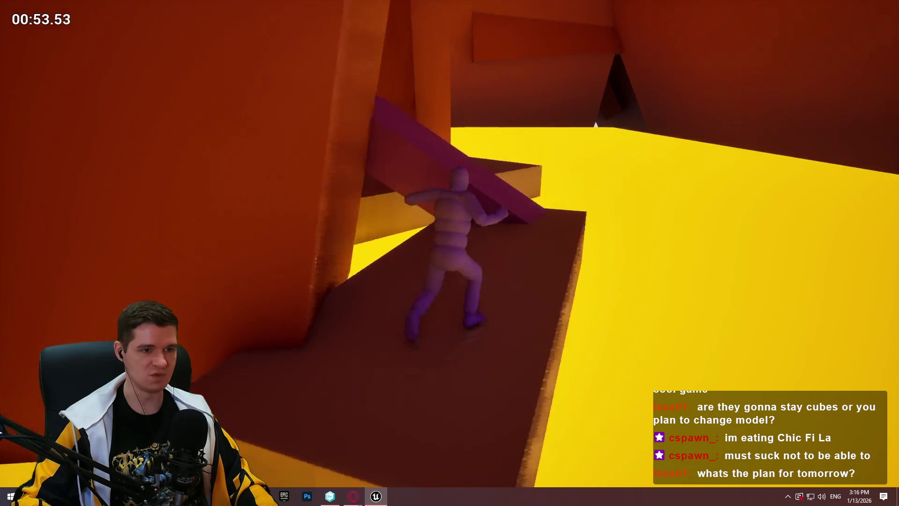
Cross the purple ramp, climb the pink ledge, and advance along the magenta beam.
key("w")
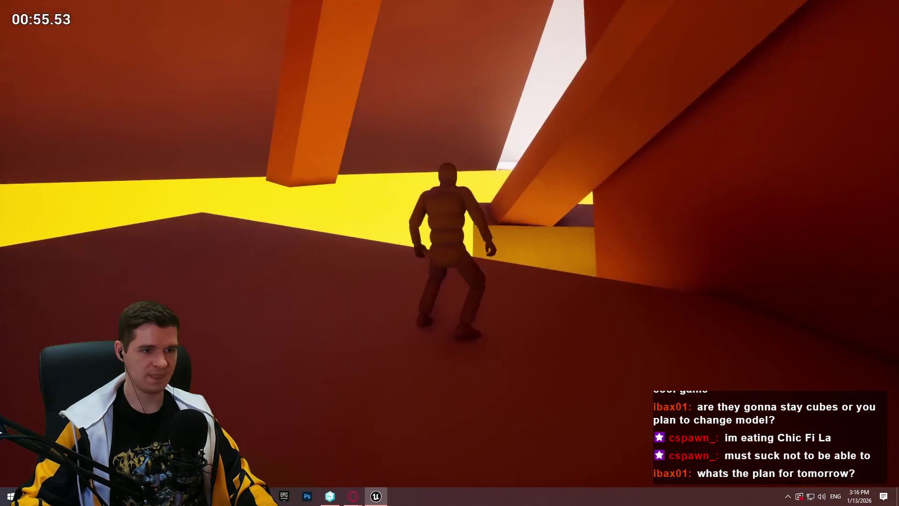
key("w")
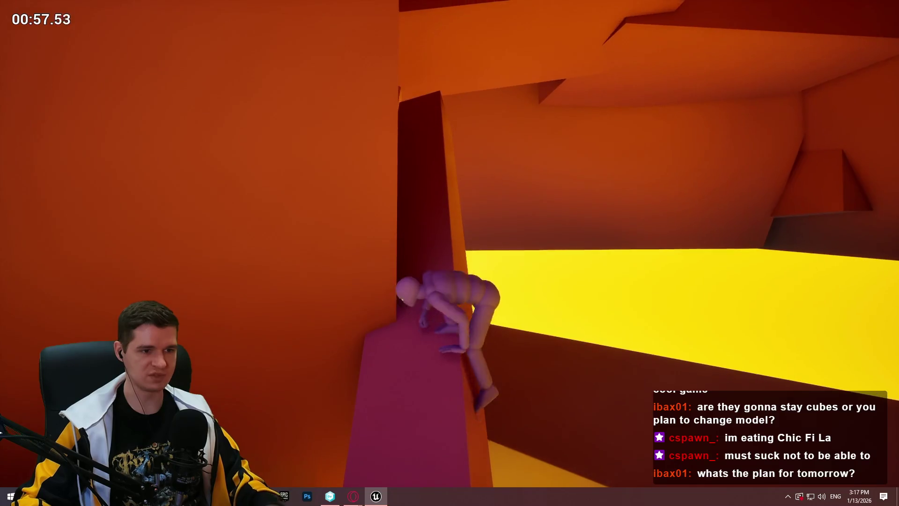
key("w")
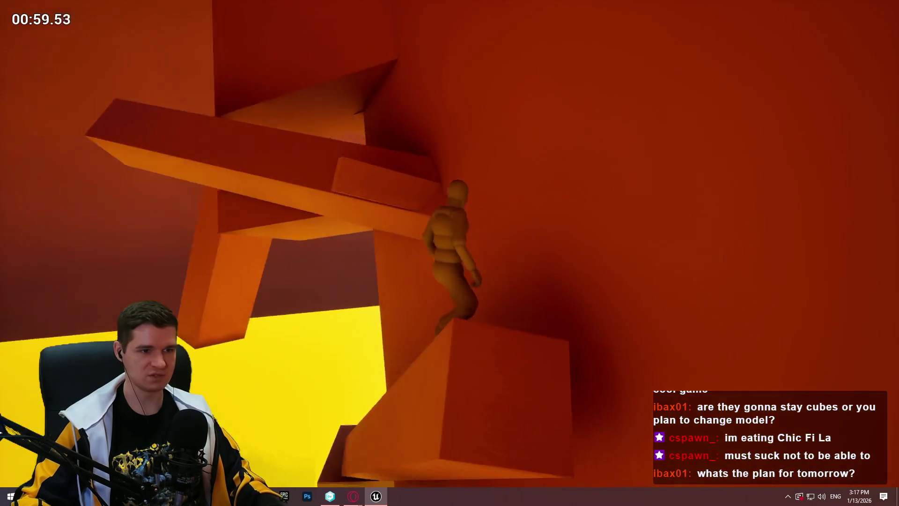
key("w")
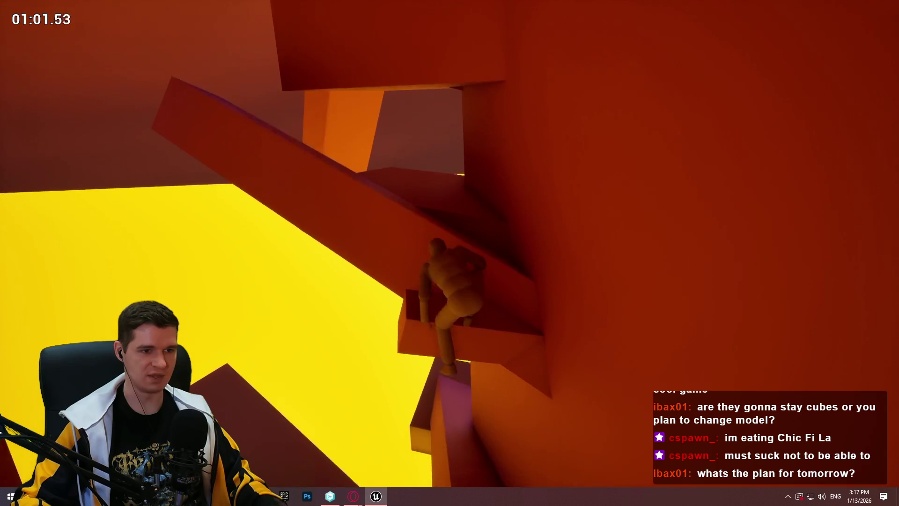
key("w")
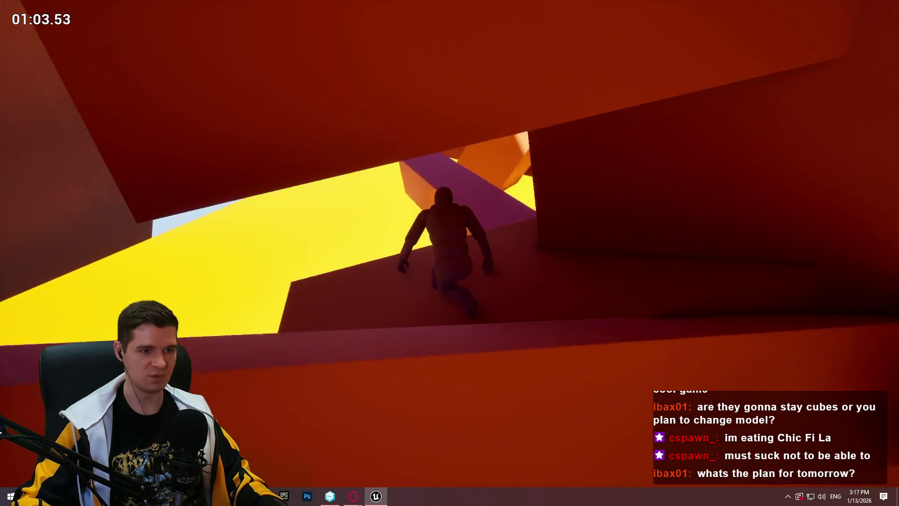
key("w")
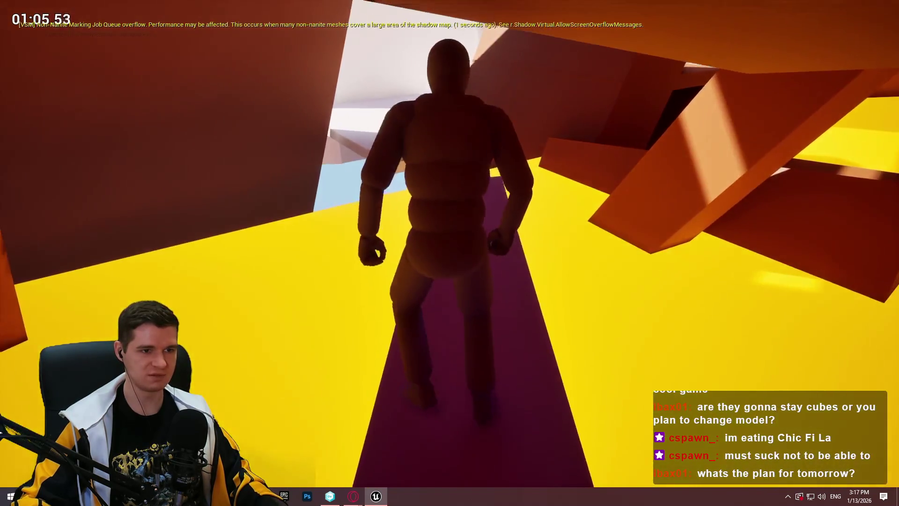
key("w")
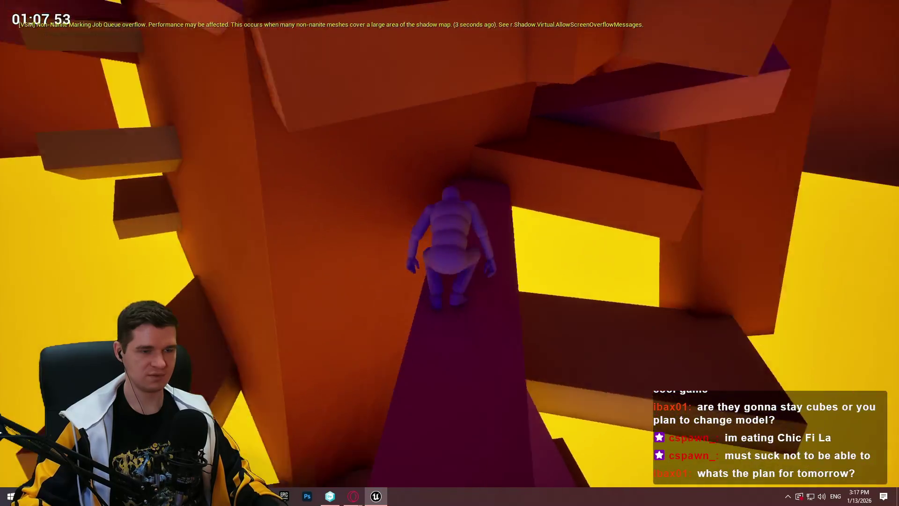
key("w")
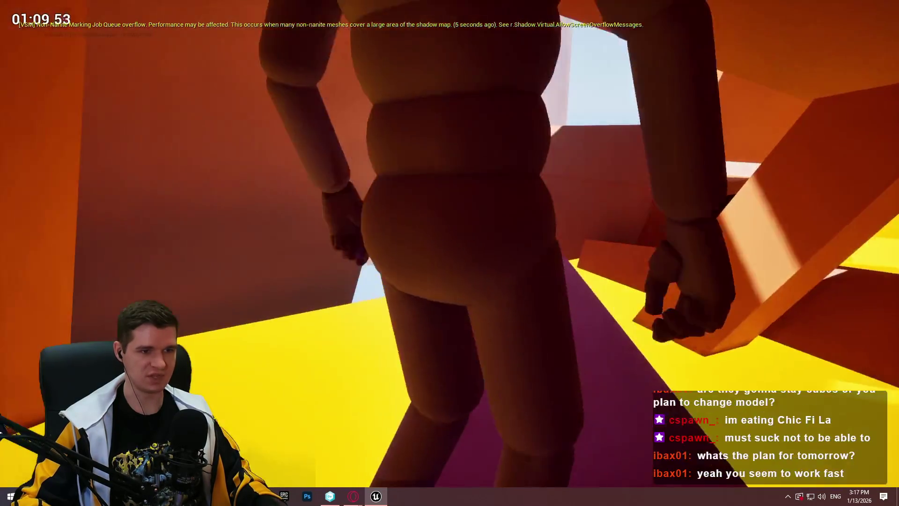
key("w")
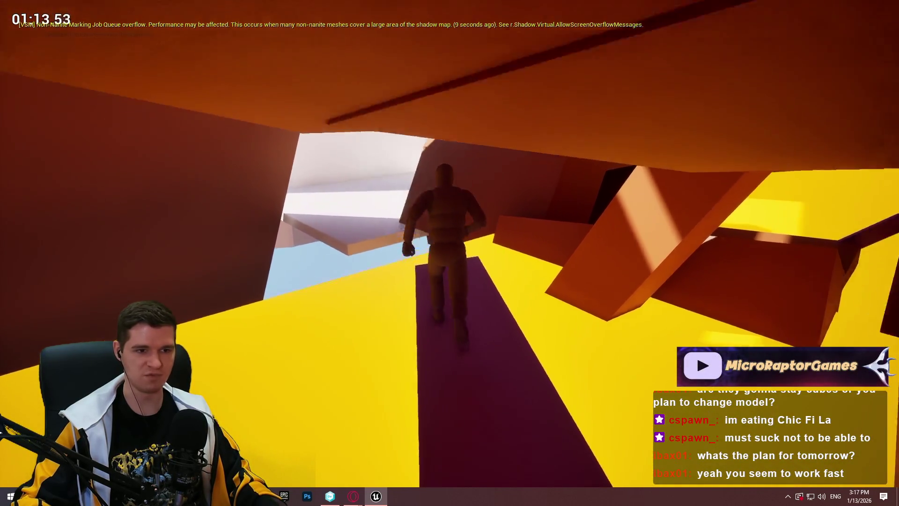
key("w")
Climb the orange blocks and dark-red wall, then run through the dark corridor toward the opening.
key("w")
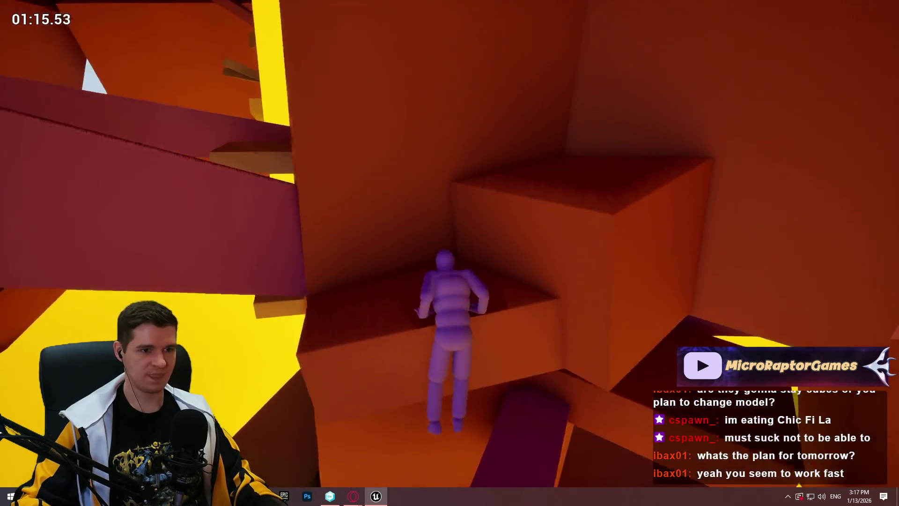
key("w")
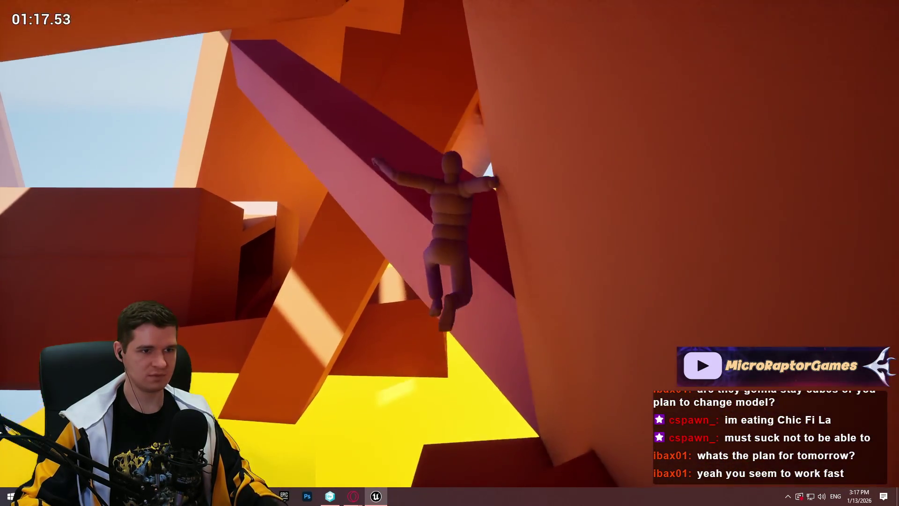
key("w")
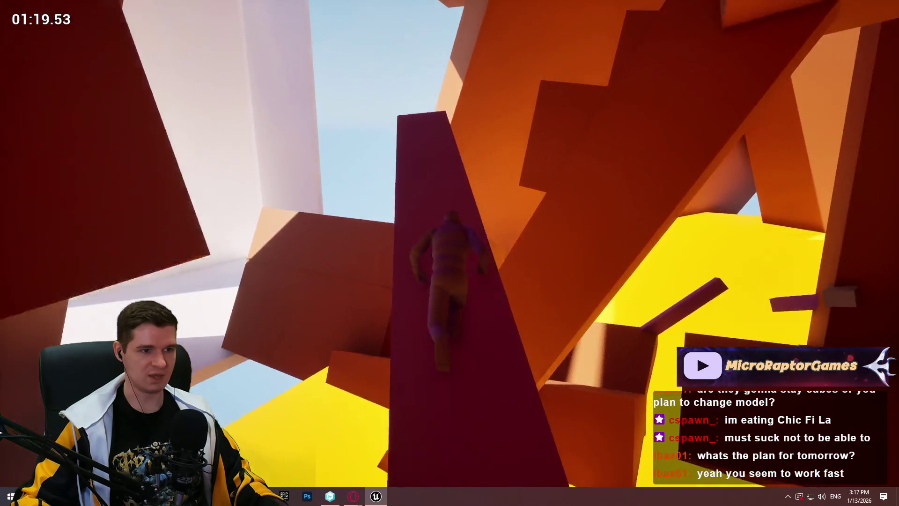
key("w")
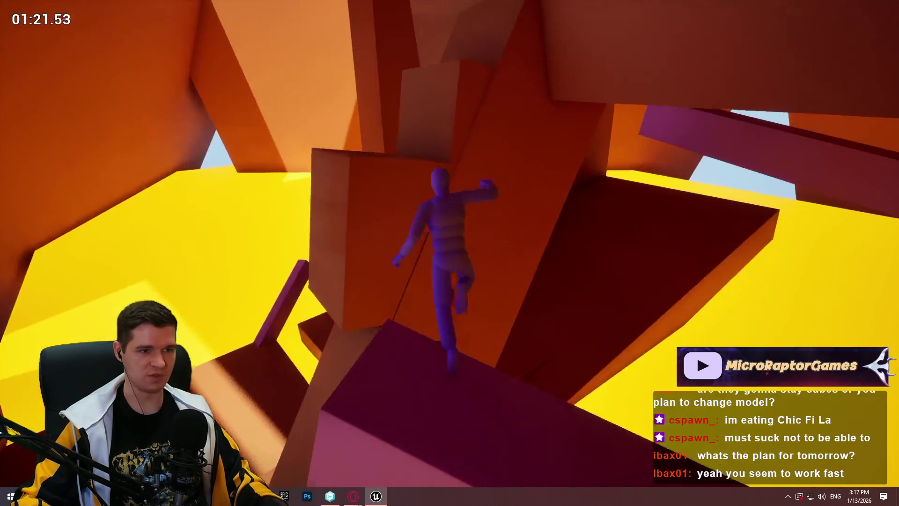
key("w")
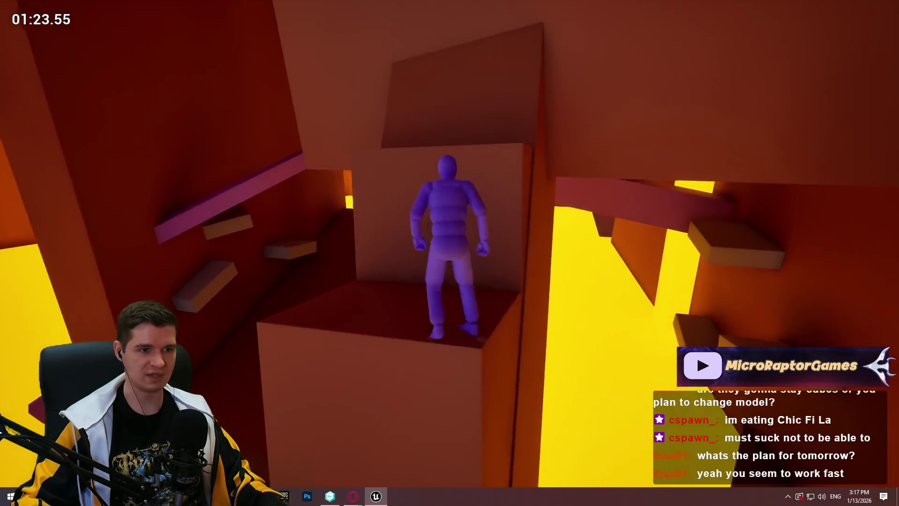
key("w")
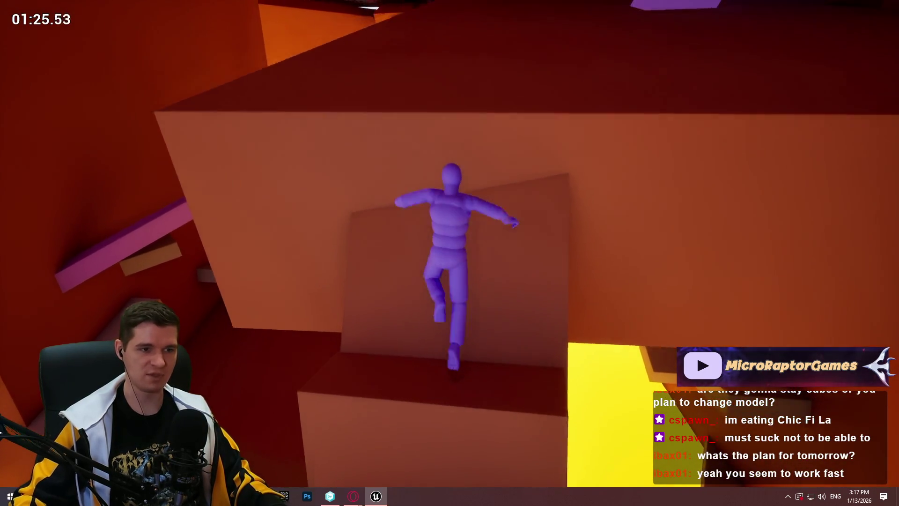
key("w")
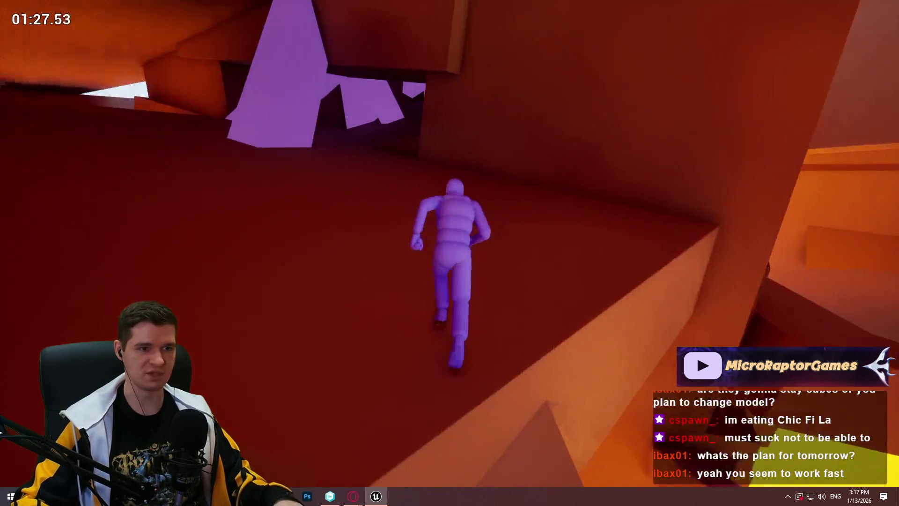
key("w")
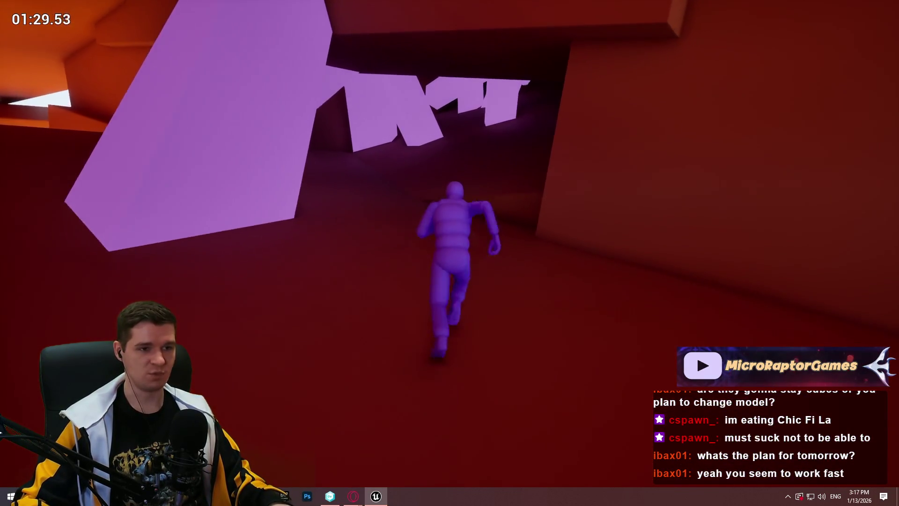
key("w")
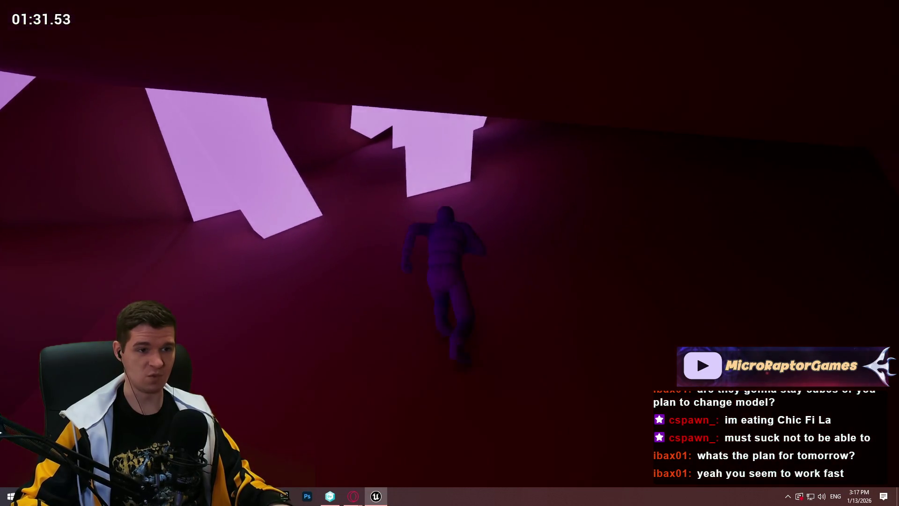
key("w")
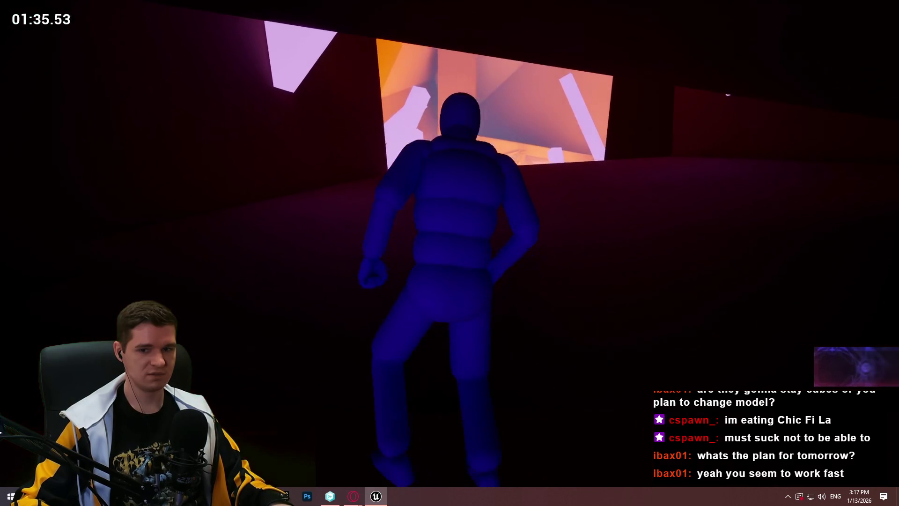
Climb below the bright opening, hop across the green and lime platforms, and leap onto floating platforms.
key("w")
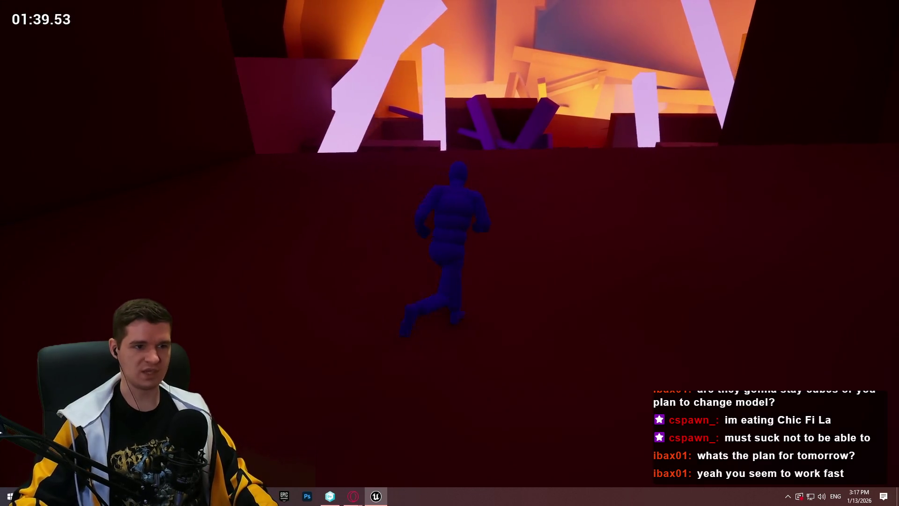
key("w")
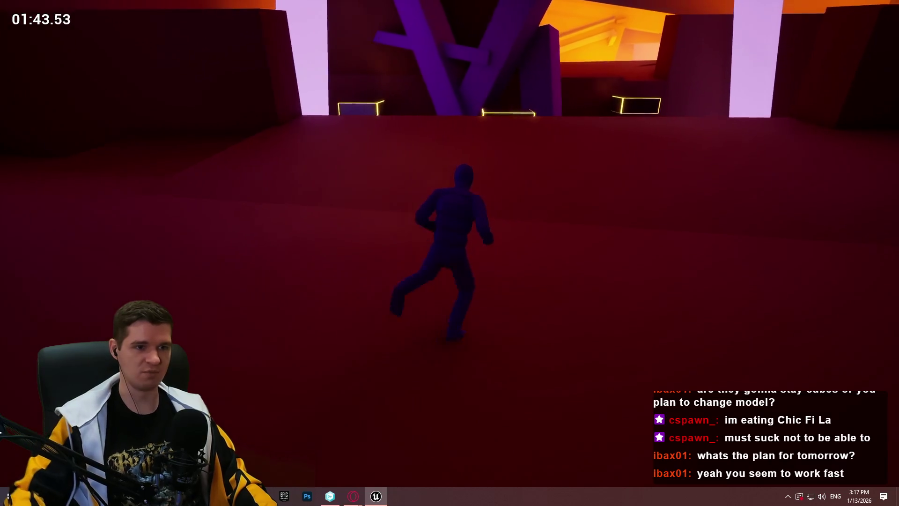
key("w")
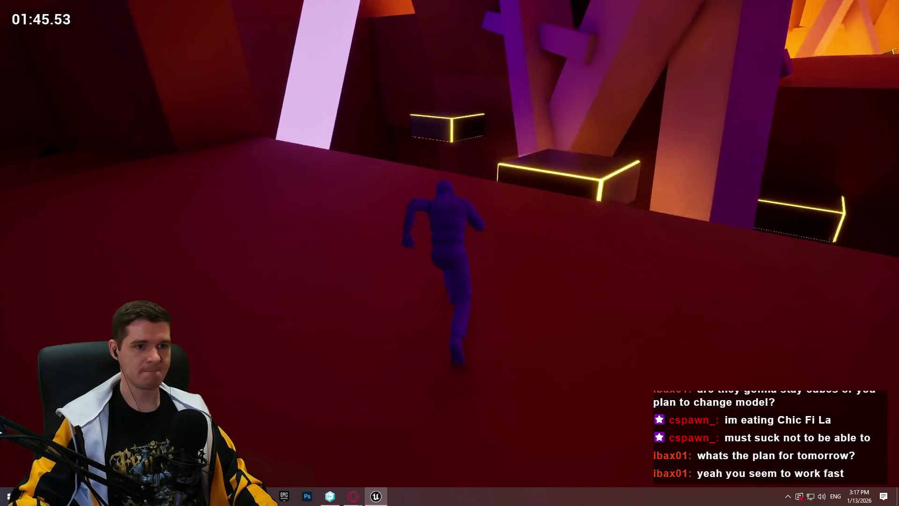
key("w")
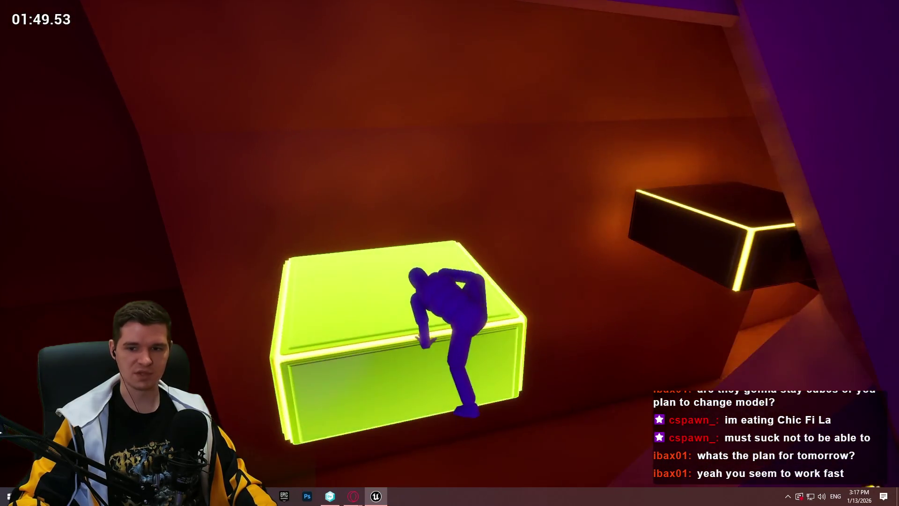
key("space")
key("space")
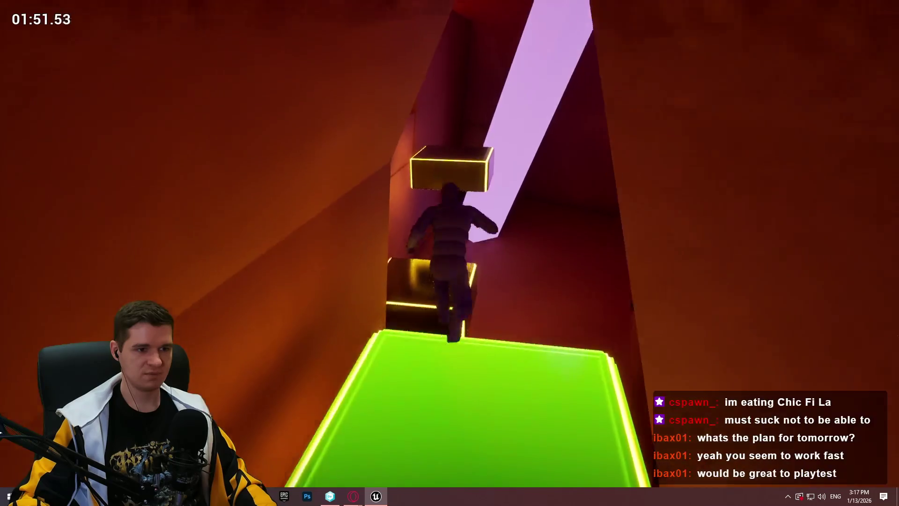
key("w")
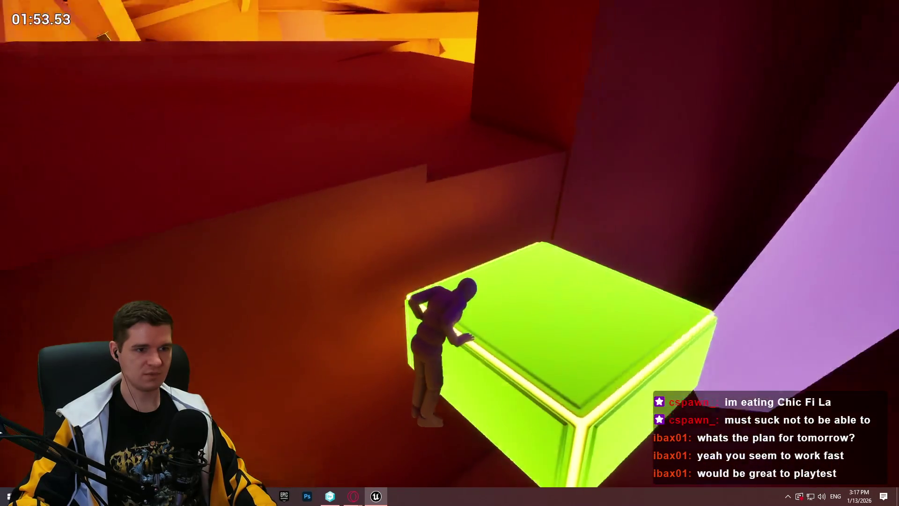
key("space")
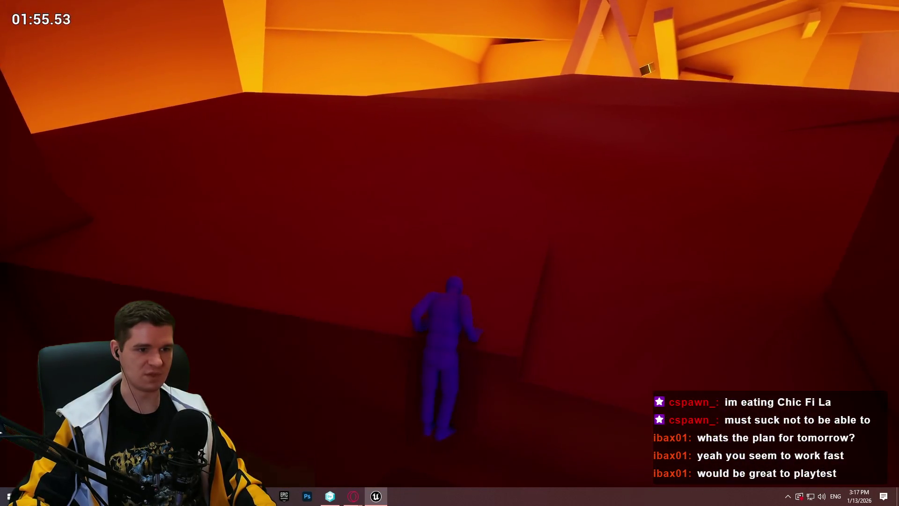
key("w")
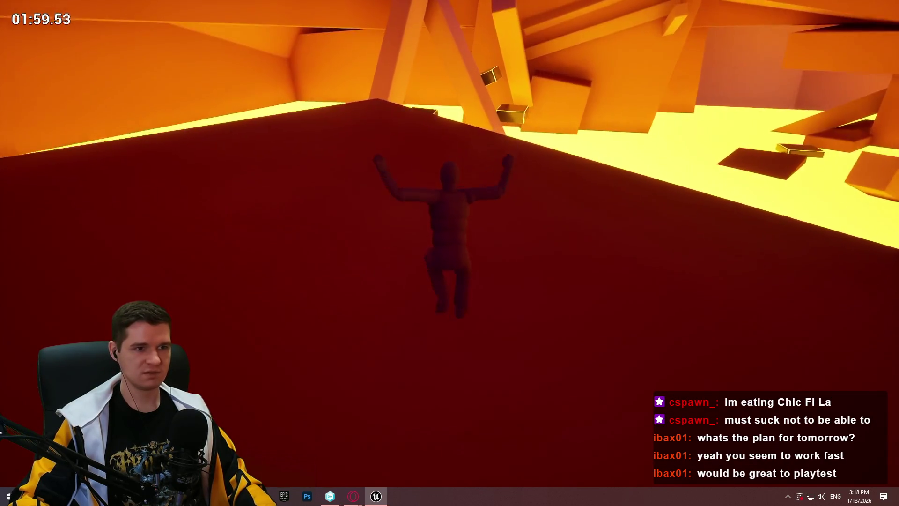
key("w")
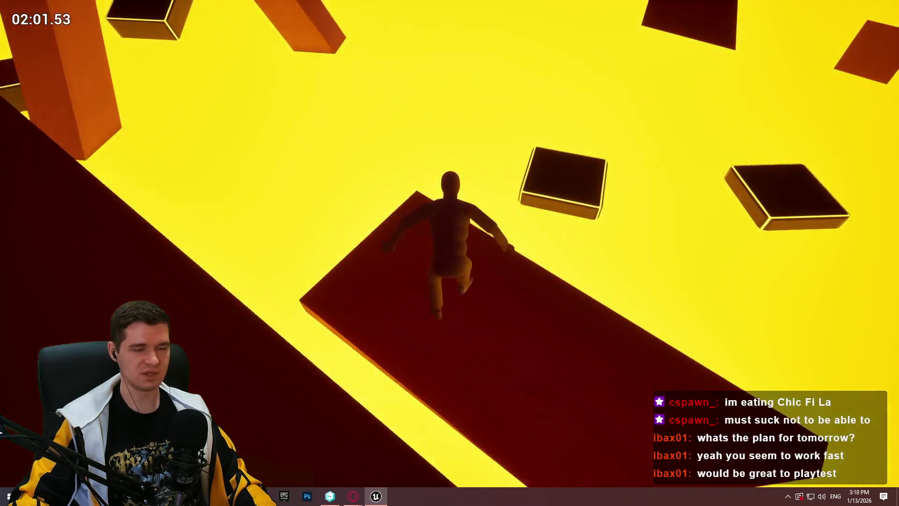
key("space")
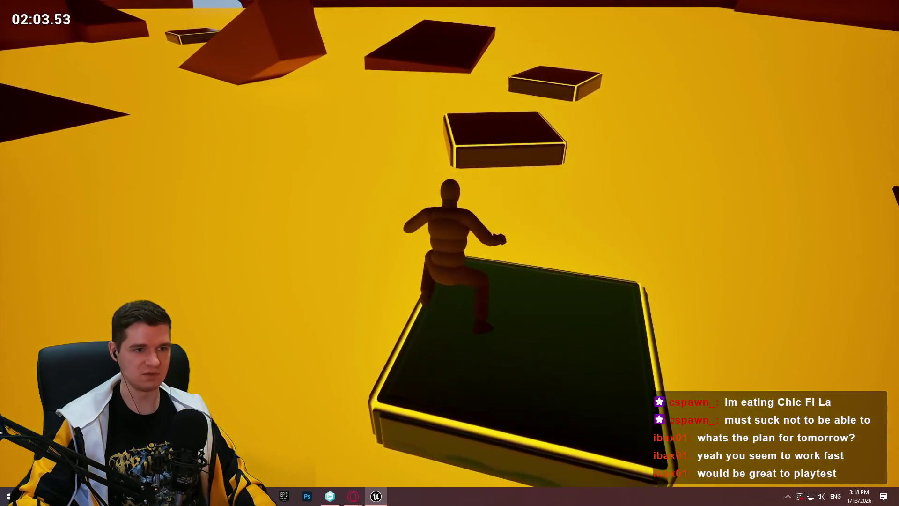
key("space")
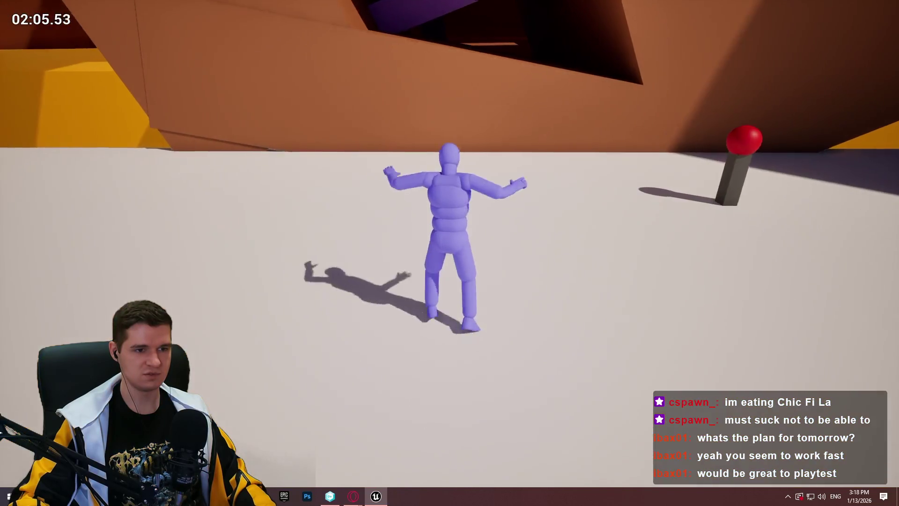
Restart from the start area, climb the orange wall to the sunlit ledge, and open the console.
key("w")
key("space")
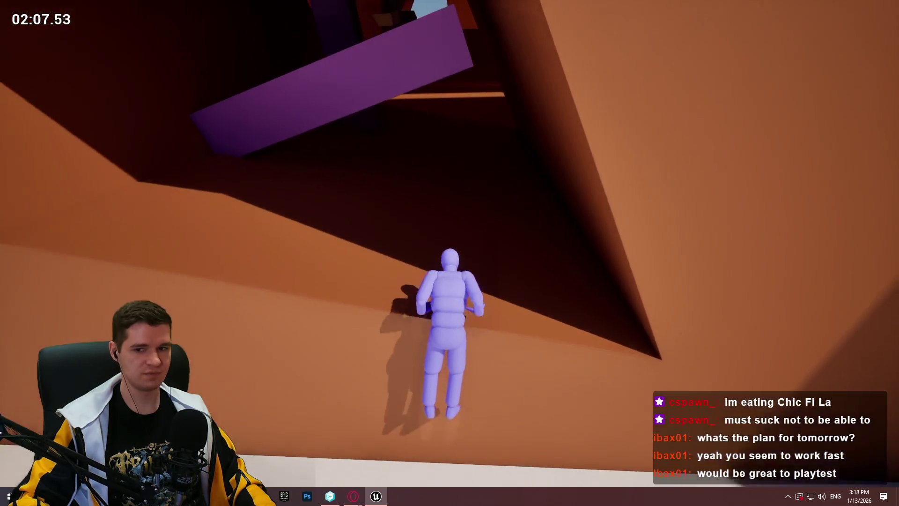
key("w")
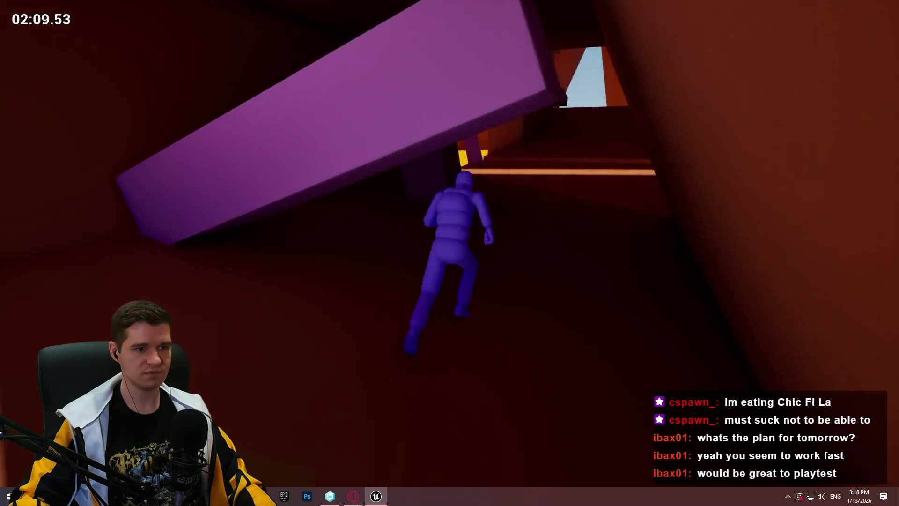
key("w")
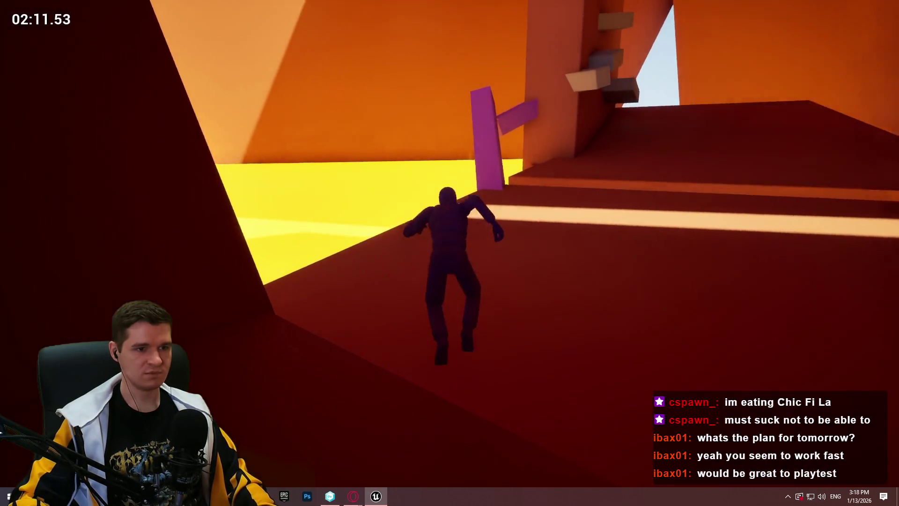
key("w")
key("grave")
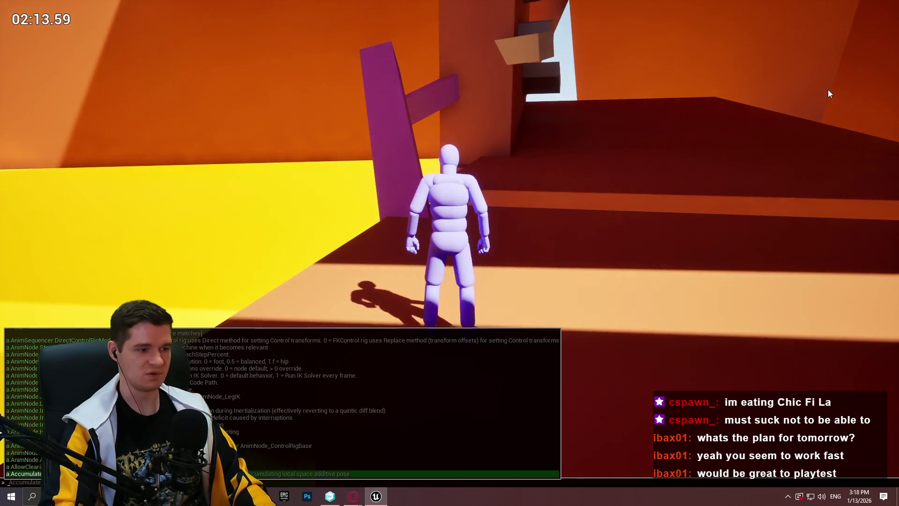
Show the 'stat gpu' timing overlay and climb along the ledges onto the purple beam.
type("stat gpu")
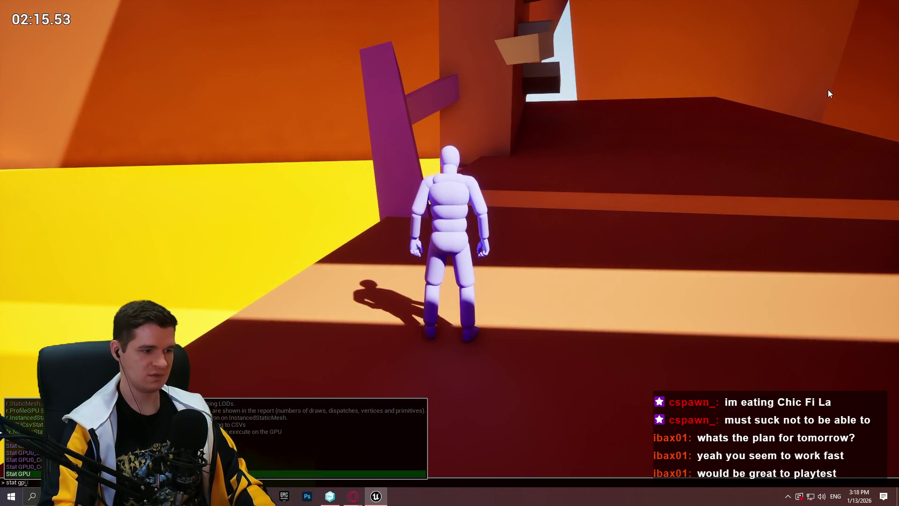
key("Return")
key("w")
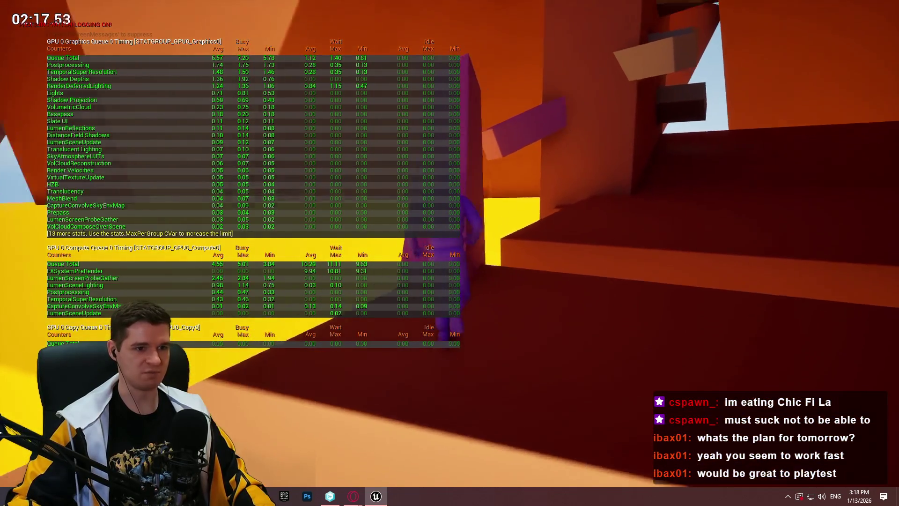
key("w")
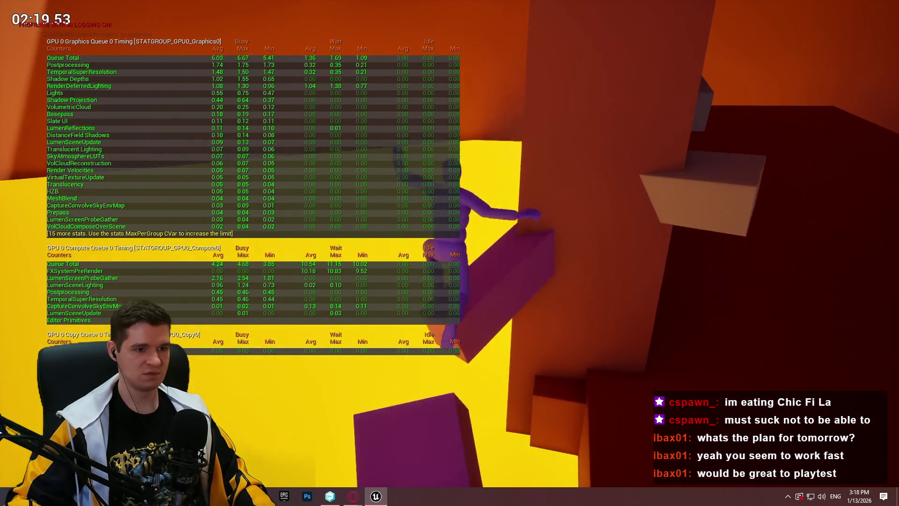
key("w")
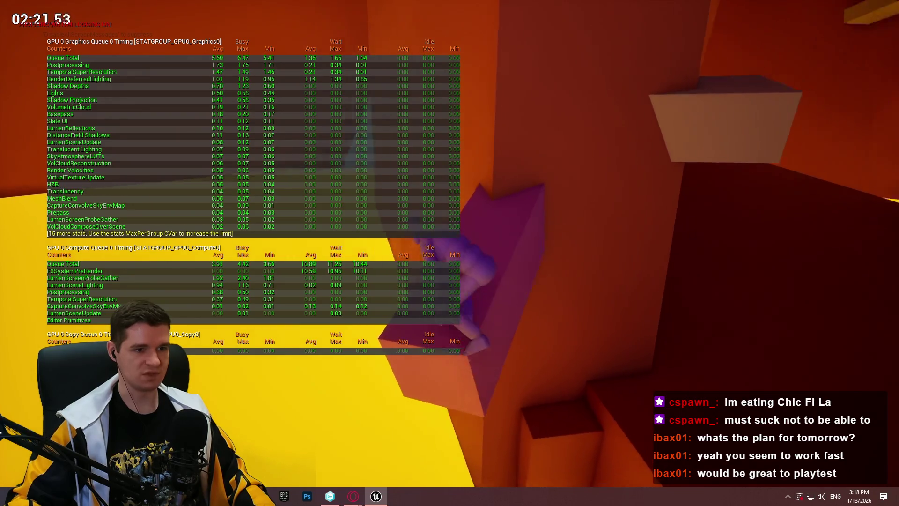
key("w")
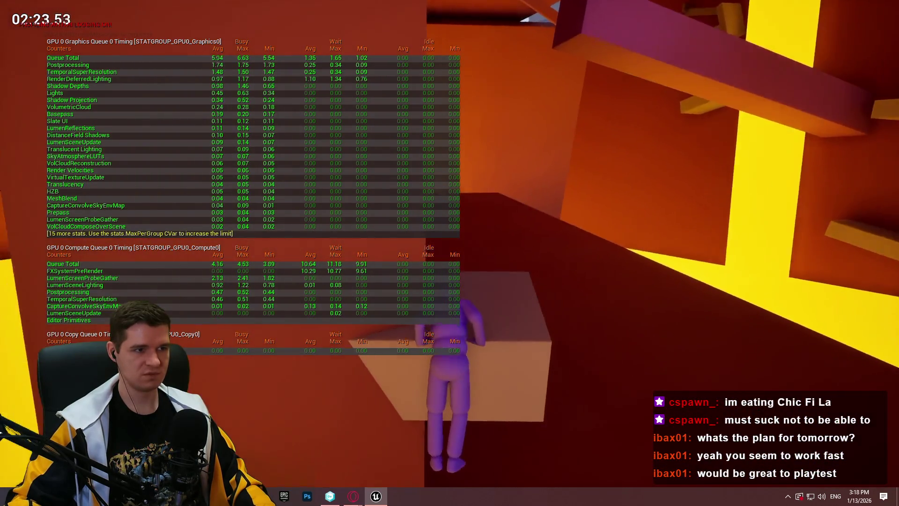
key("w")
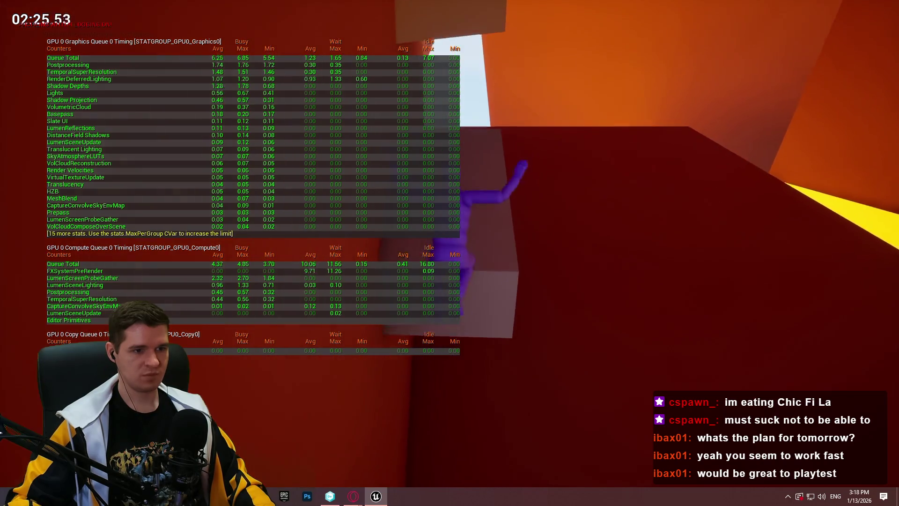
key("w")
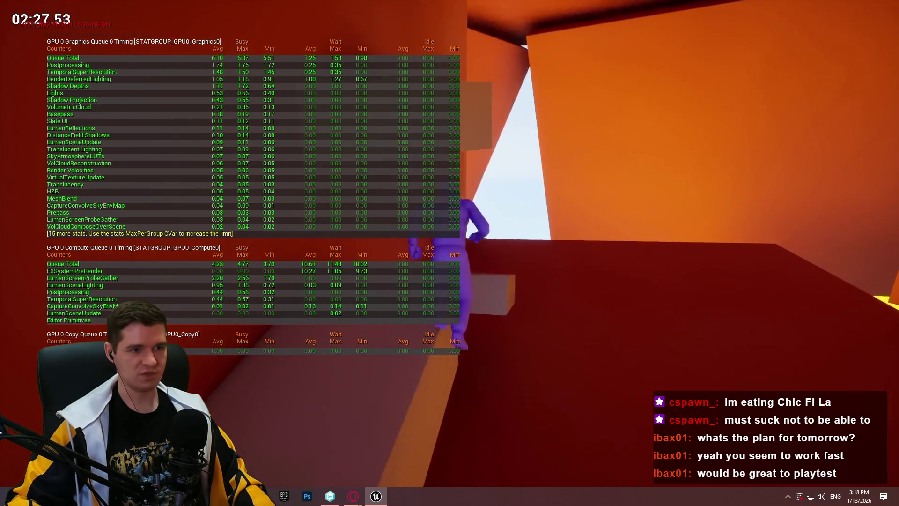
key("w")
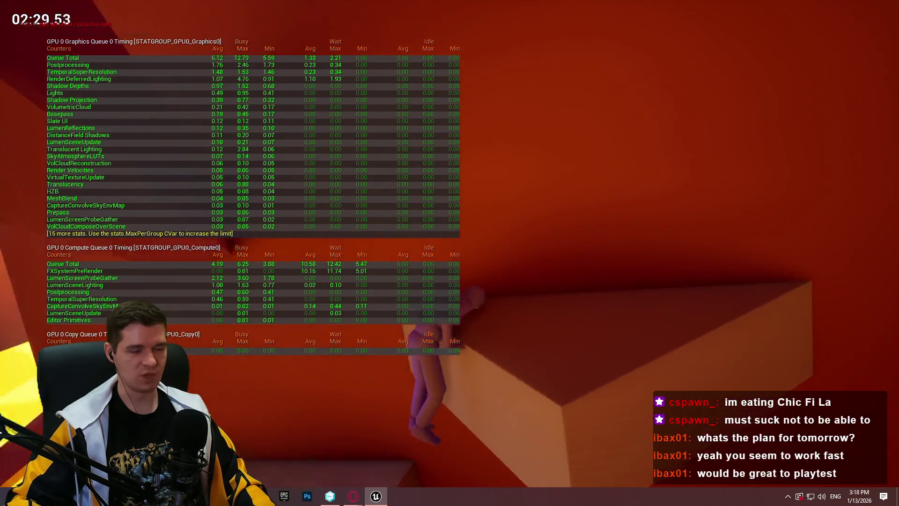
key("w")
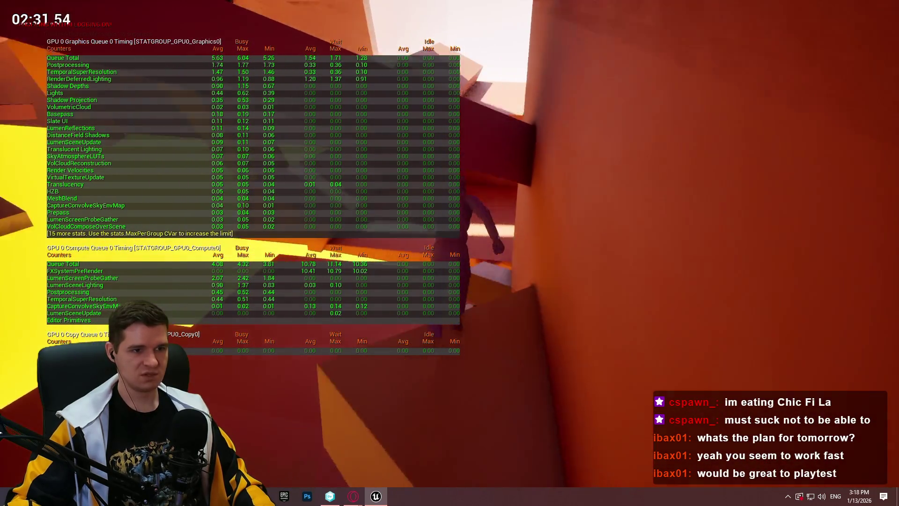
key("w")
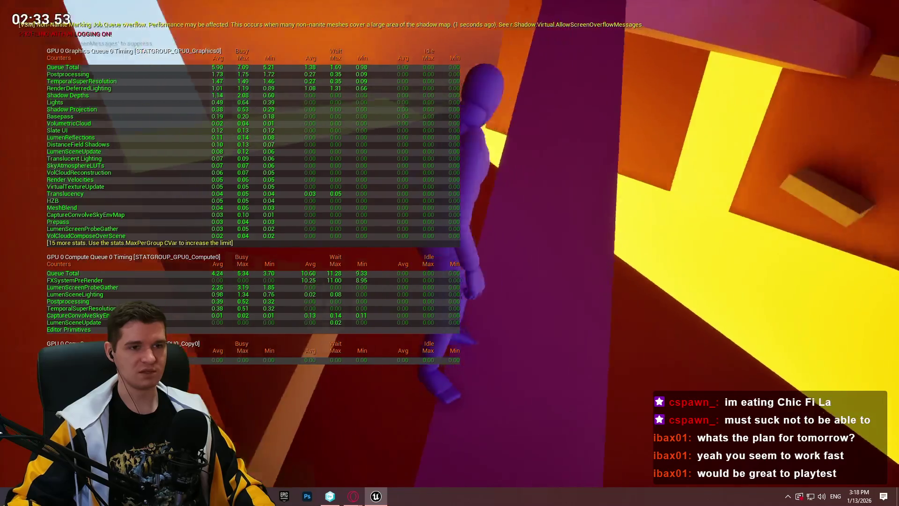
key("w")
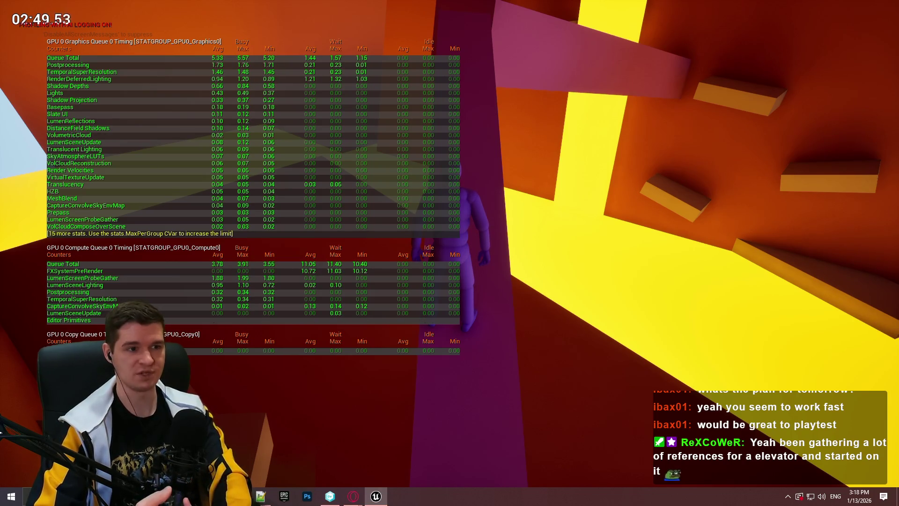
Run 'stat gpu' again in the console to hide the GPU timing overlay.
key("grave")
type("stat gpu")
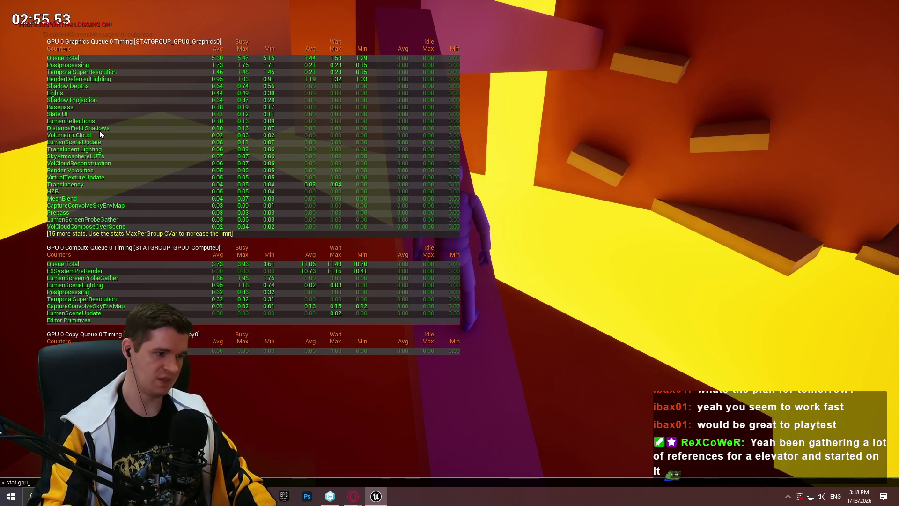
key("Return")
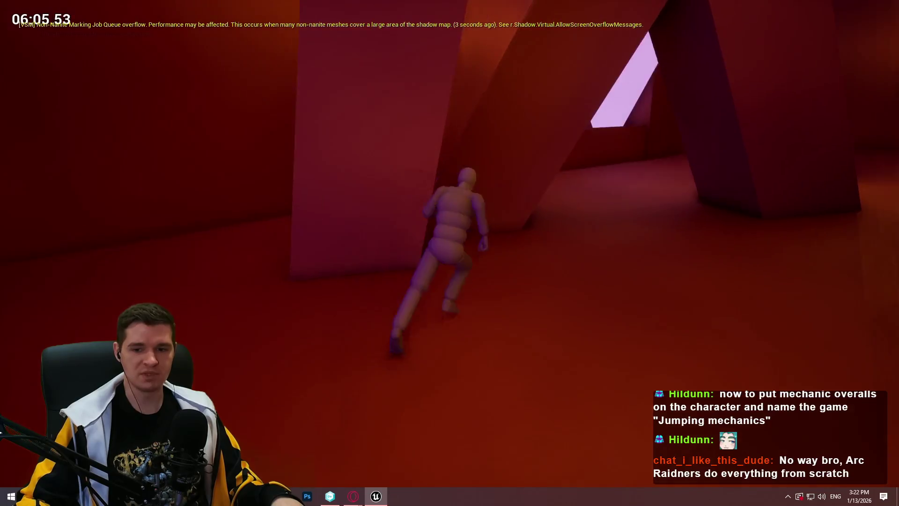
Stop the play session, fly to the glowing cube platforms, and Play From Here on the floor beside them.
key("Escape")
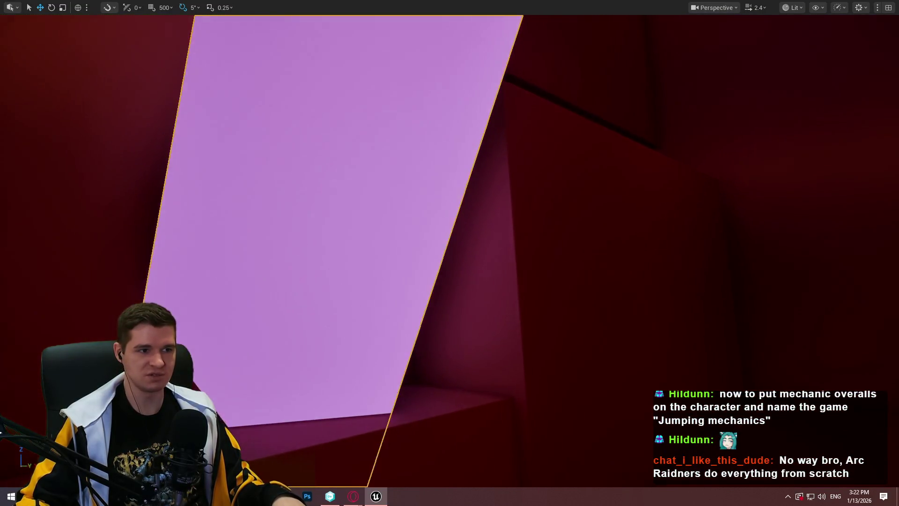
key("w")
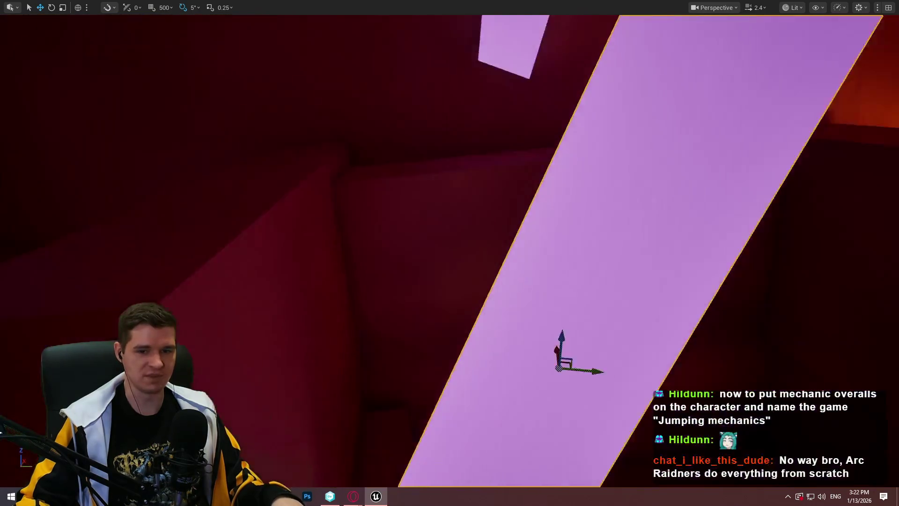
key("w")
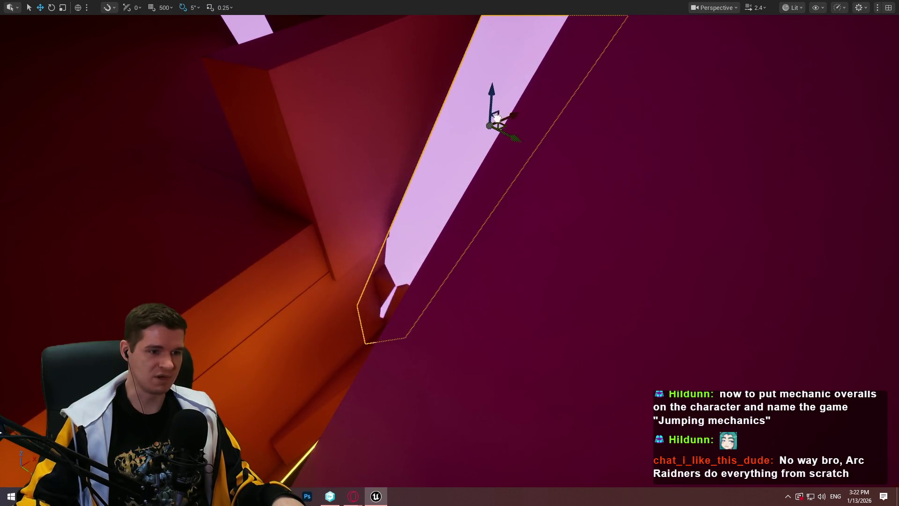
key("w")
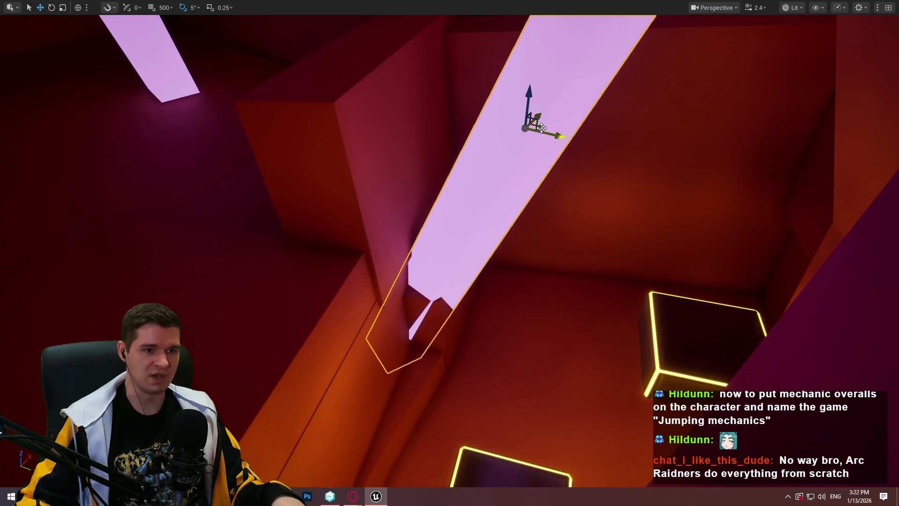
key("w")
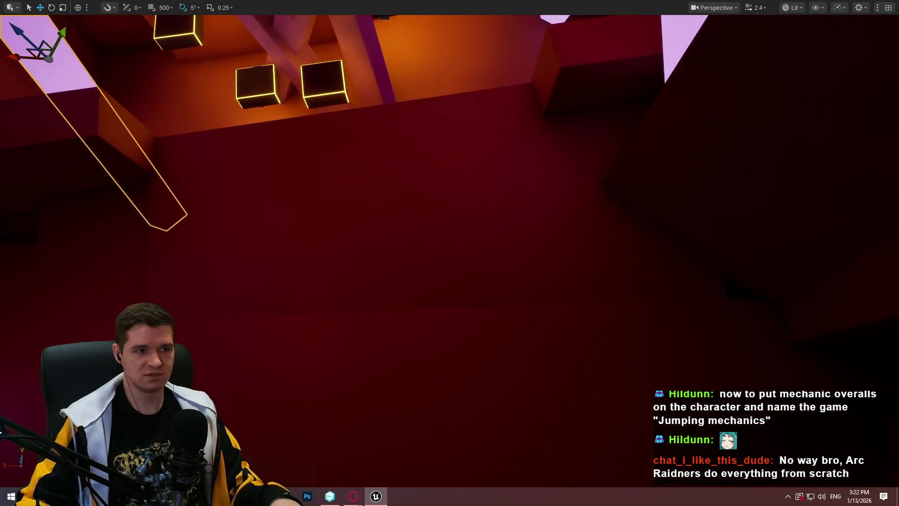
right_click(360, 157)
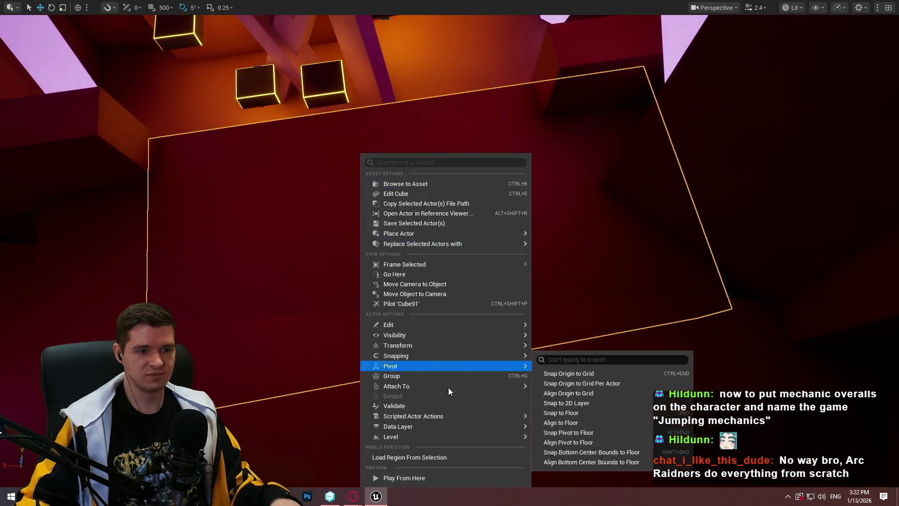
left_click(428, 482)
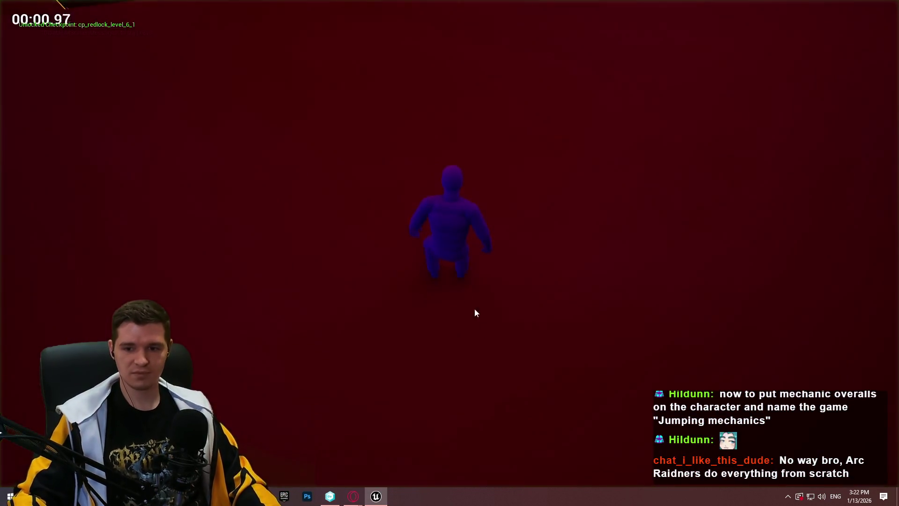
Jump across the glowing floating platforms to the wall ledge and pull up.
key("w")
key("space")
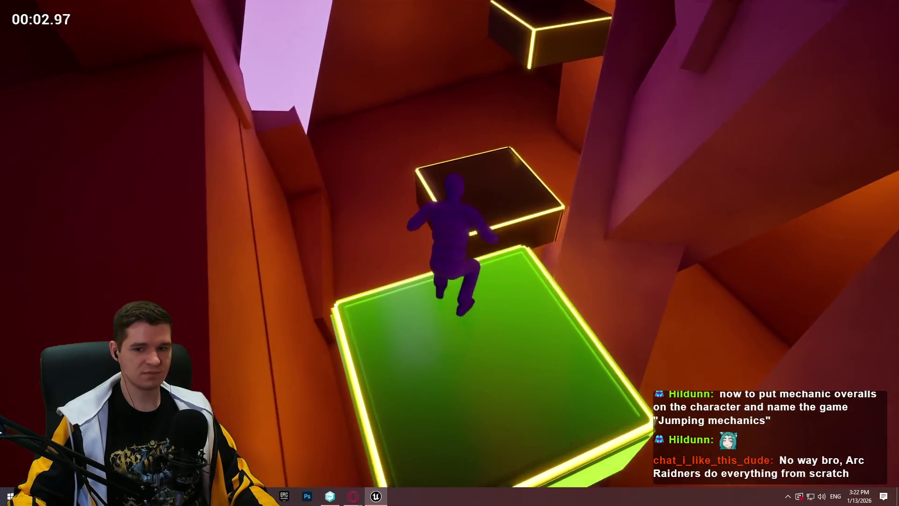
key("space")
key("space")
key("space")
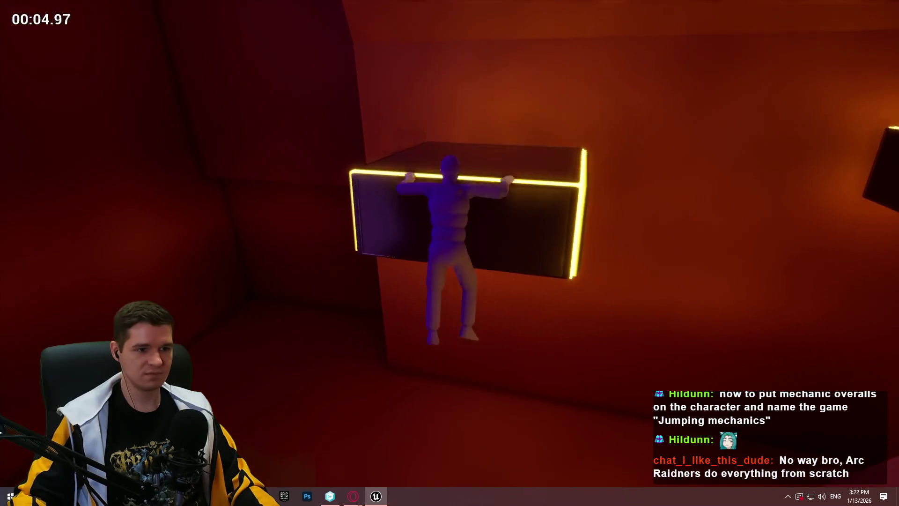
key("space")
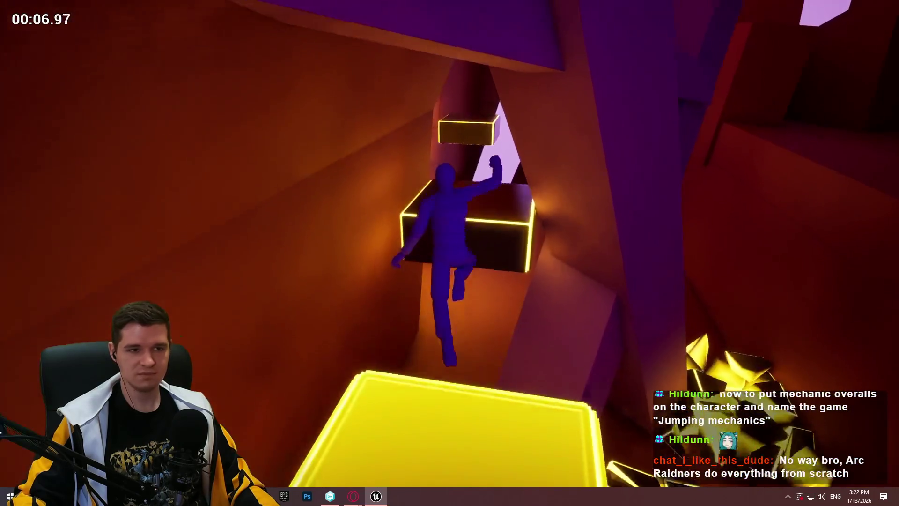
key("space")
key("space")
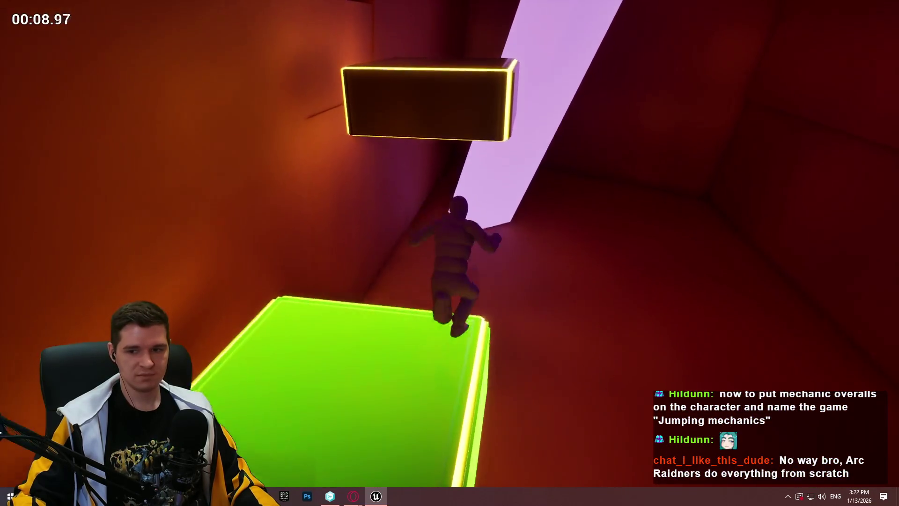
key("space")
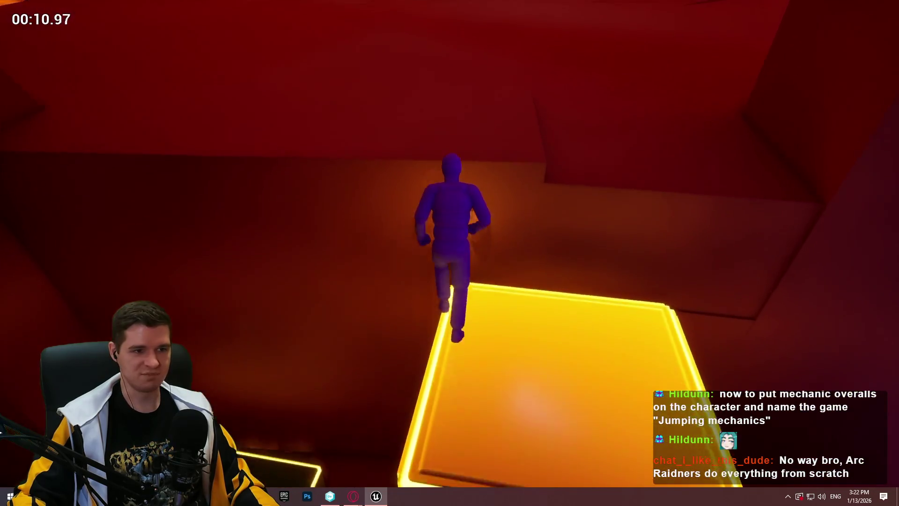
key("space")
key("w")
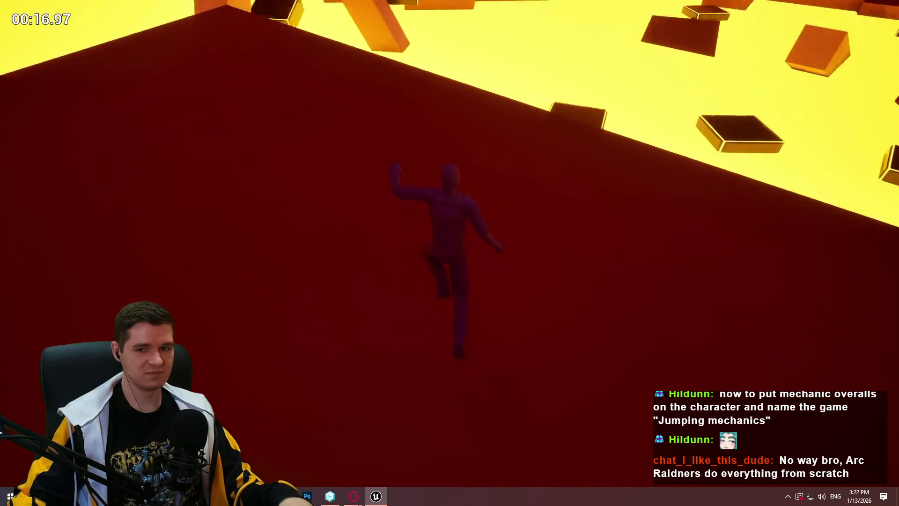
Jump the gap via floating blocks to the larger dark platform and run along the walkway.
key("space")
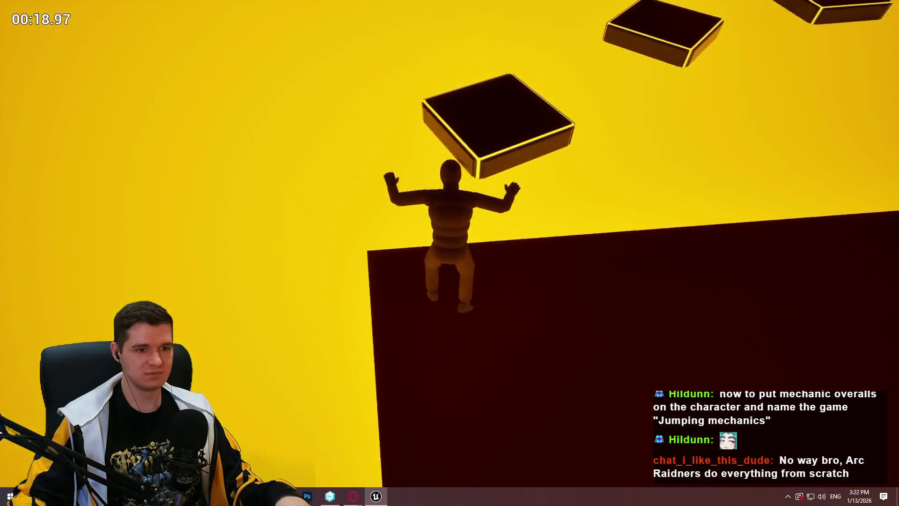
key("space")
key("space")
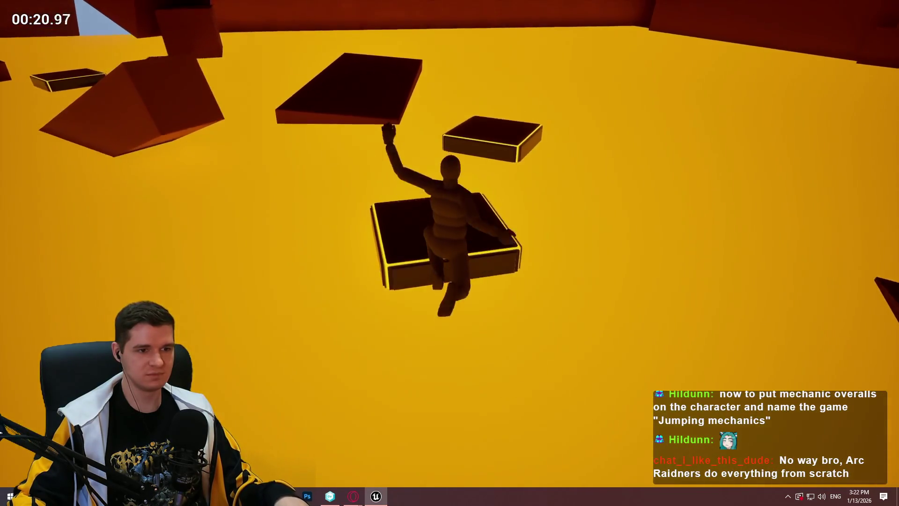
key("space")
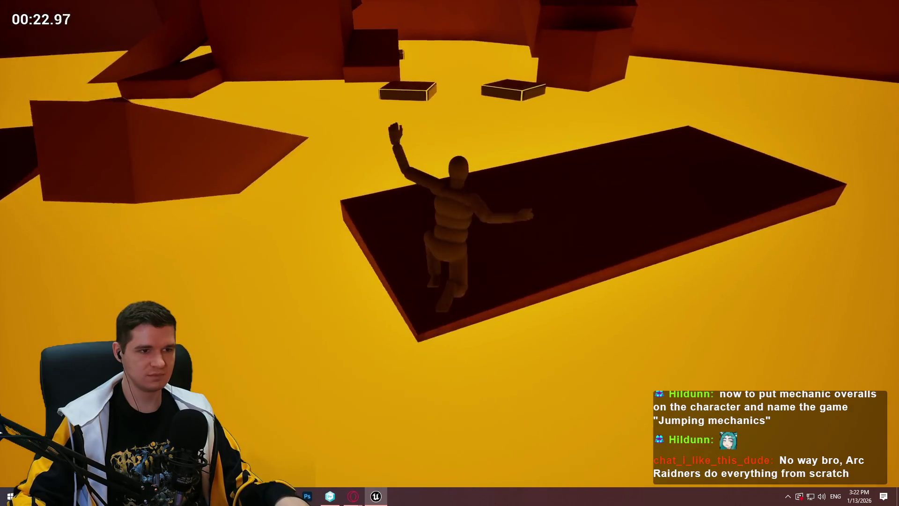
key("space")
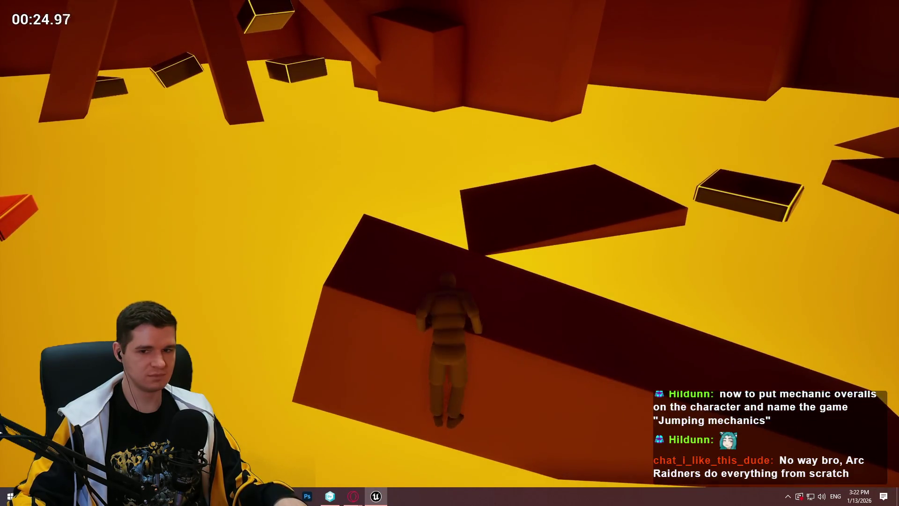
key("space")
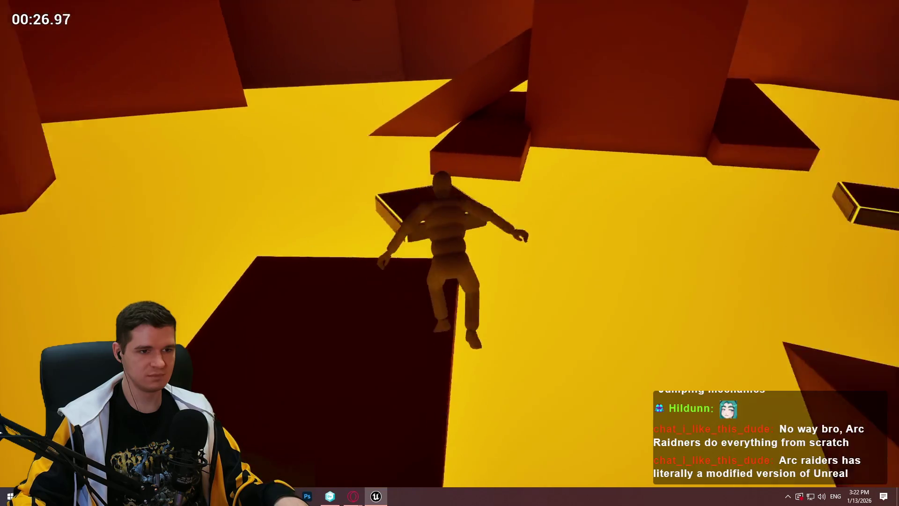
key("space")
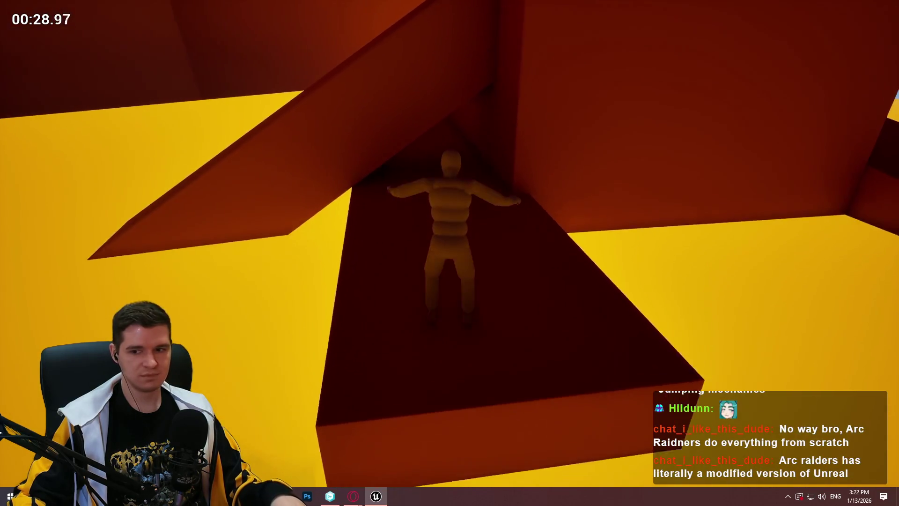
key("w")
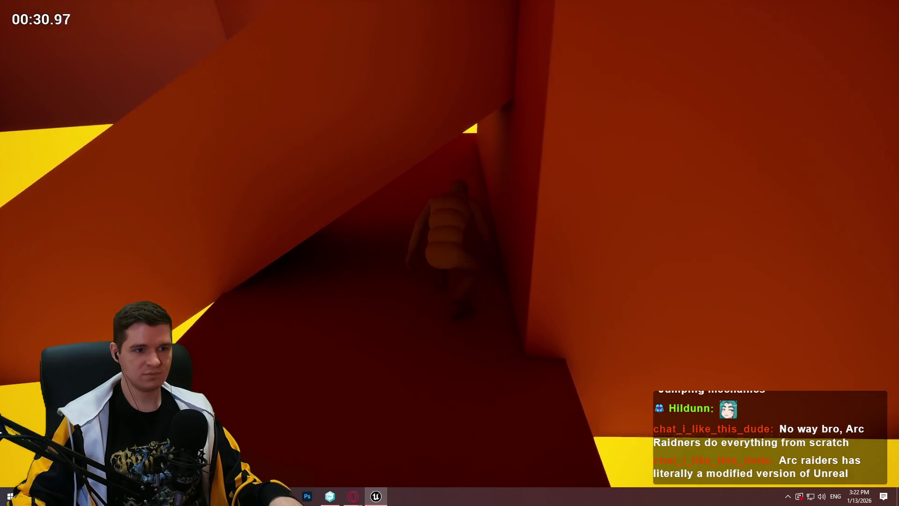
key("space")
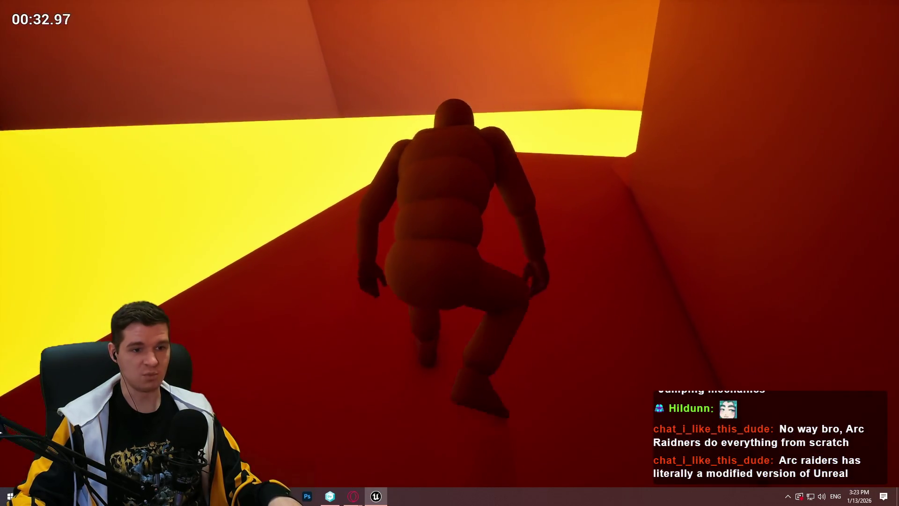
Climb the tall red wall, cross the red blocks, and jump onto the sloped block.
key("space")
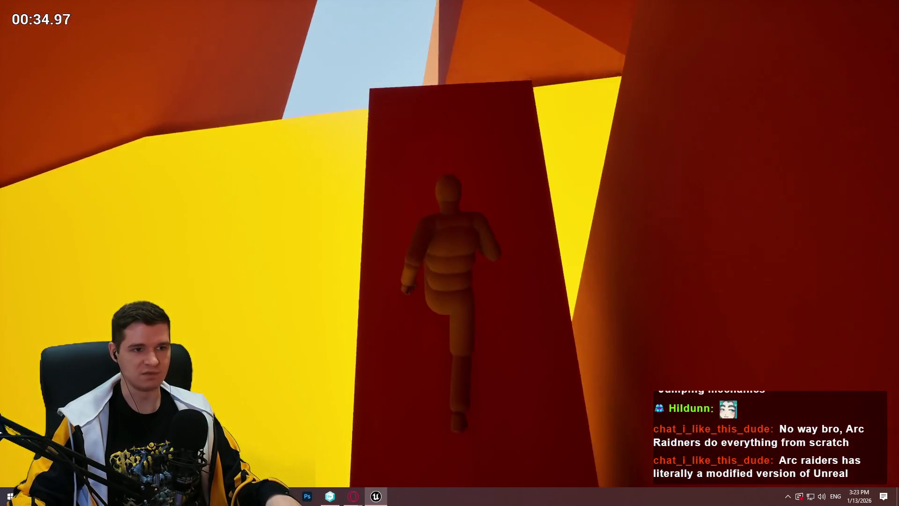
key("space")
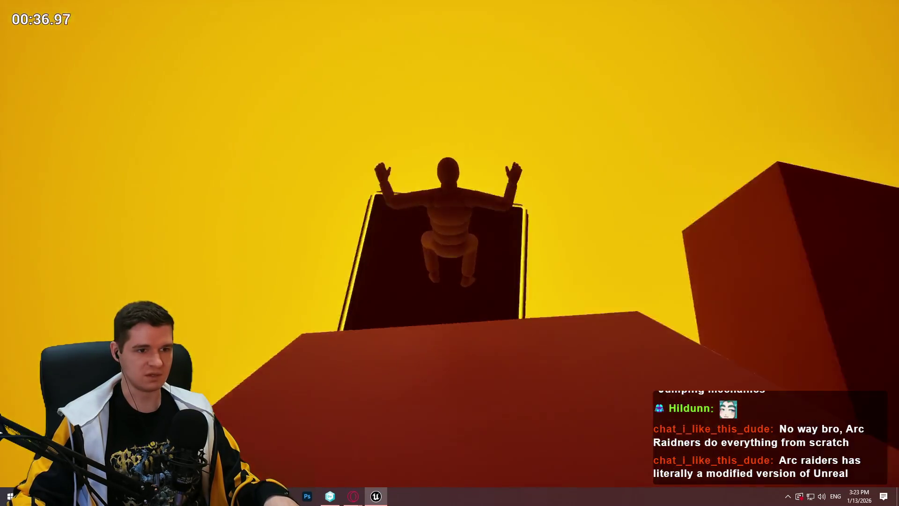
key("space")
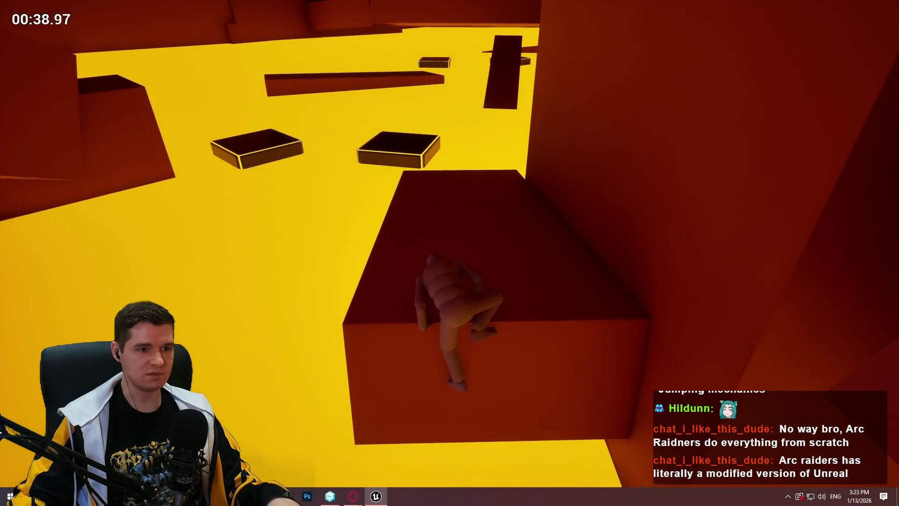
key("space")
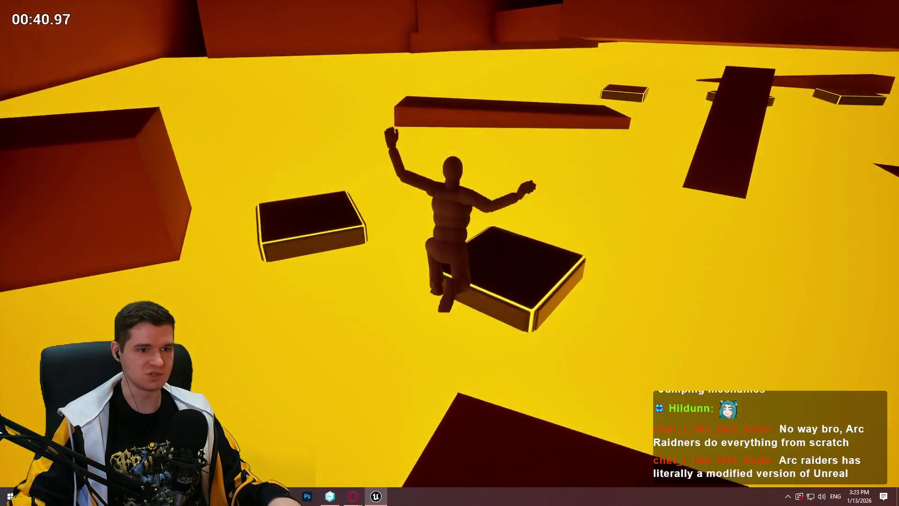
key("space")
key("space")
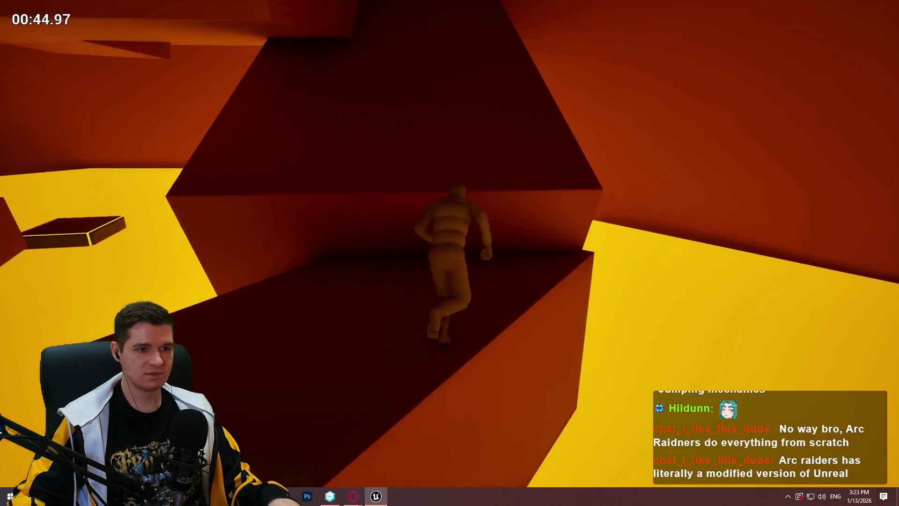
key("space")
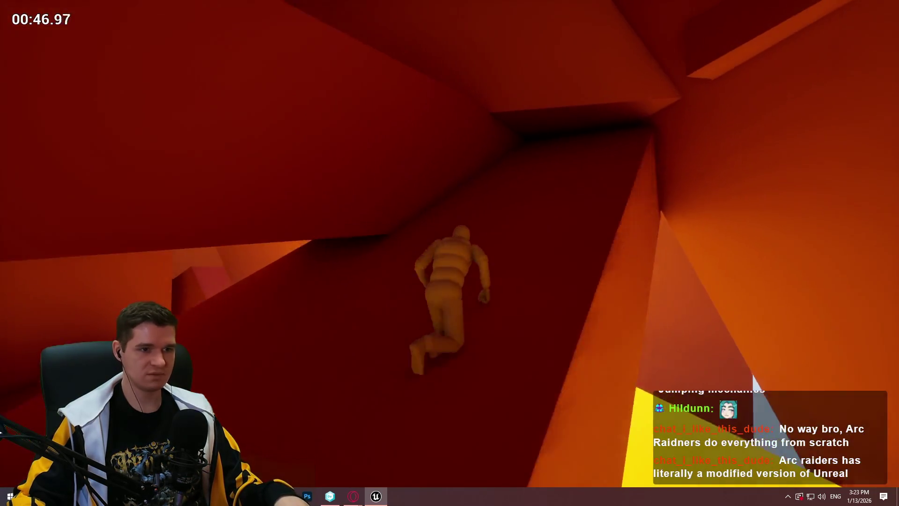
Run up the slopes, hang from the ledges, and climb into the narrow gap.
key("space")
key("space")
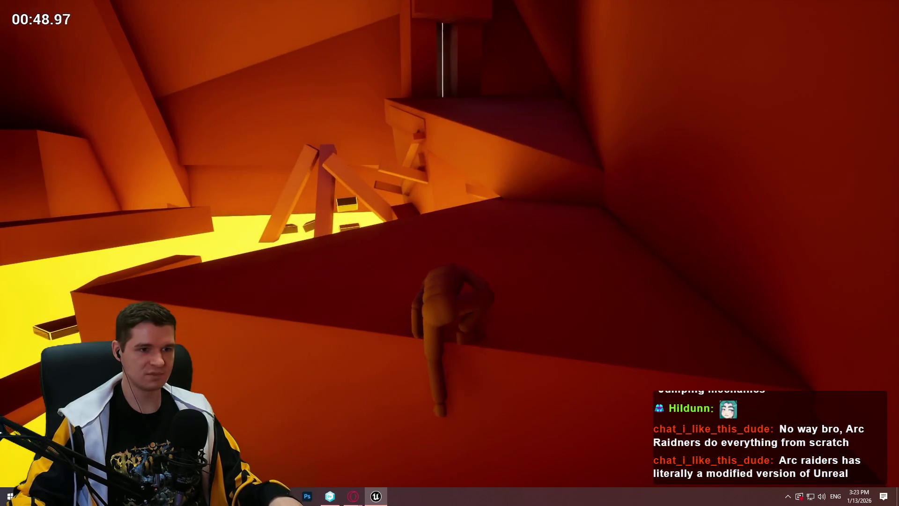
key("w")
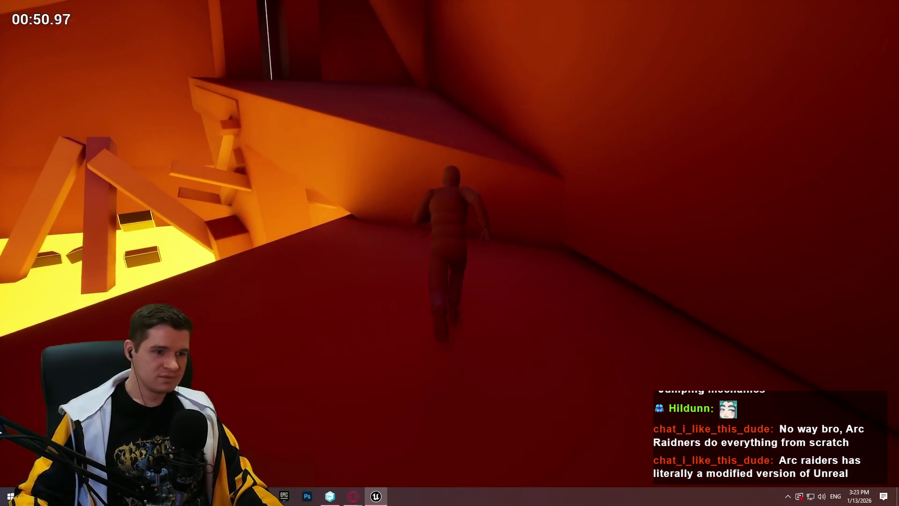
key("space")
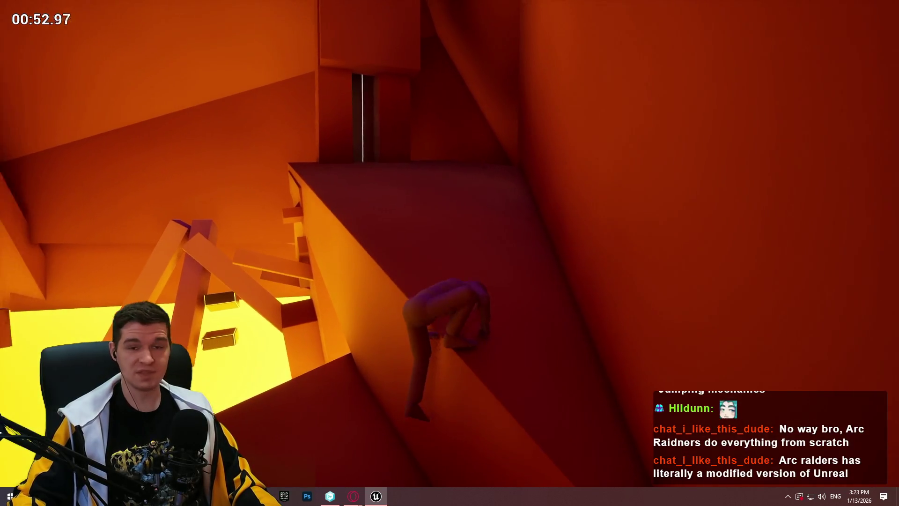
key("w")
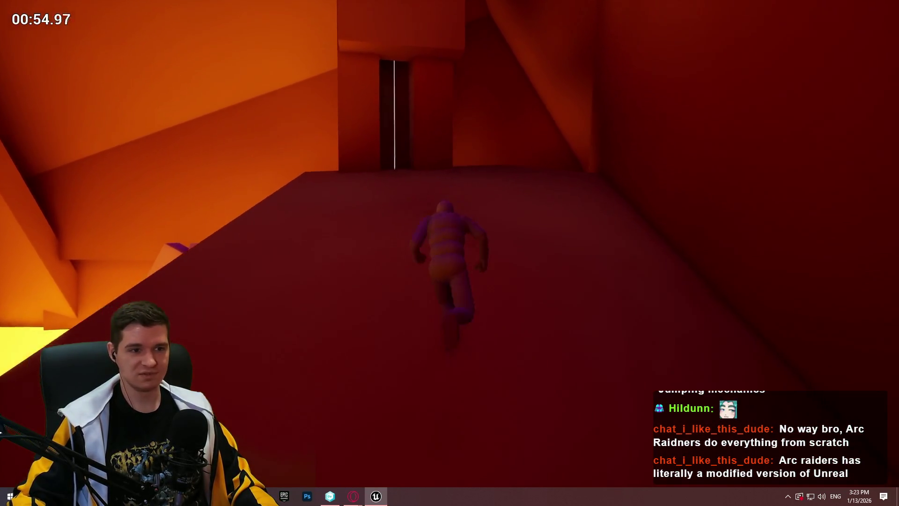
key("space")
key("space")
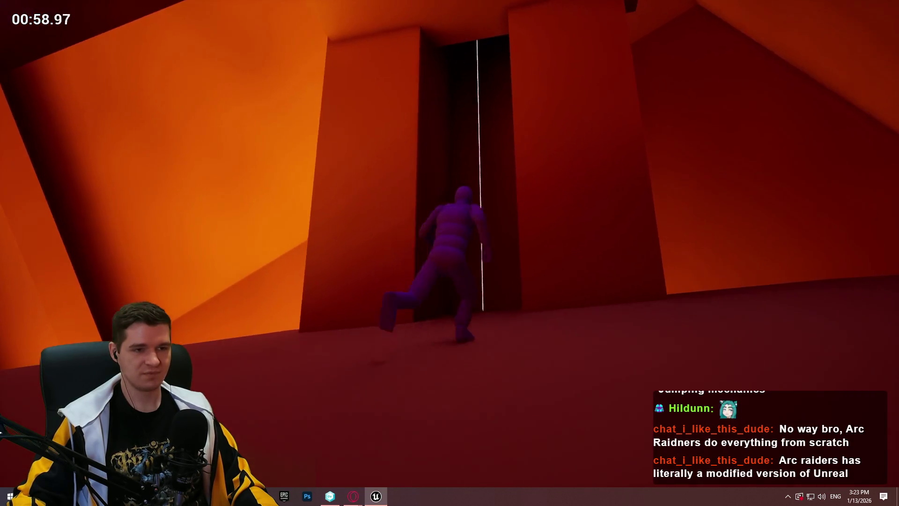
key("space")
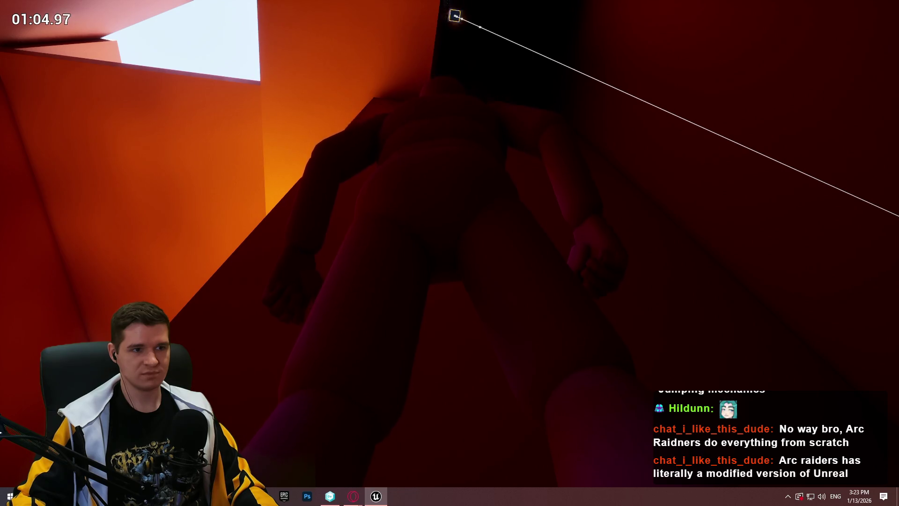
Try jumping higher in the gap, then switch to the RTXGI-UE-Plugin GitHub page in Opera GX.
key("space")
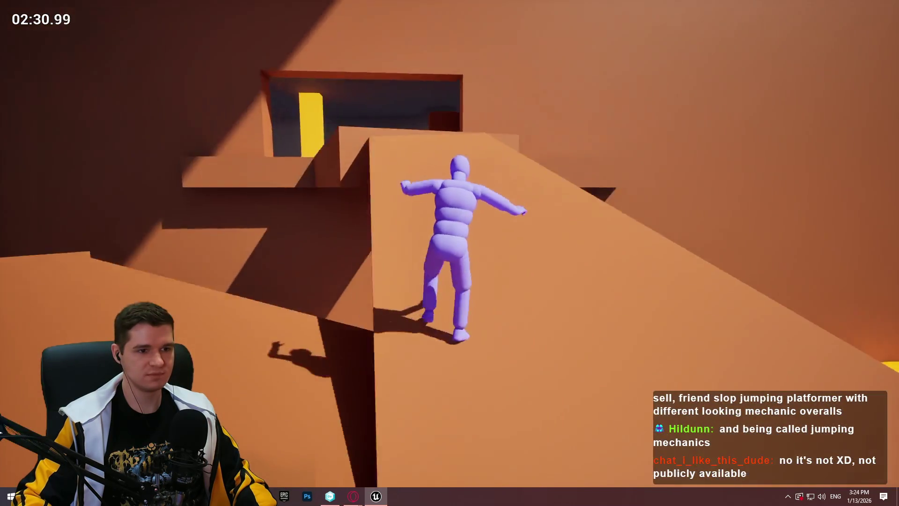
key("super")
key("super")
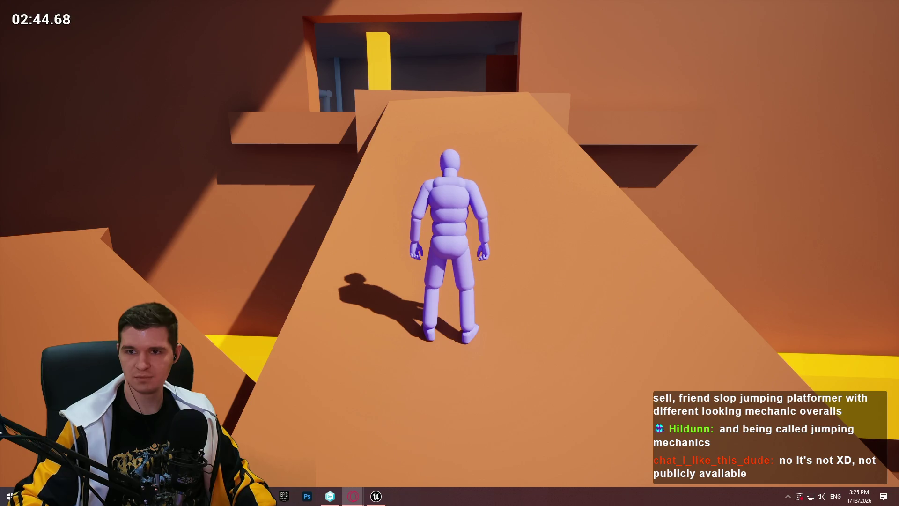
key("alt+Tab")
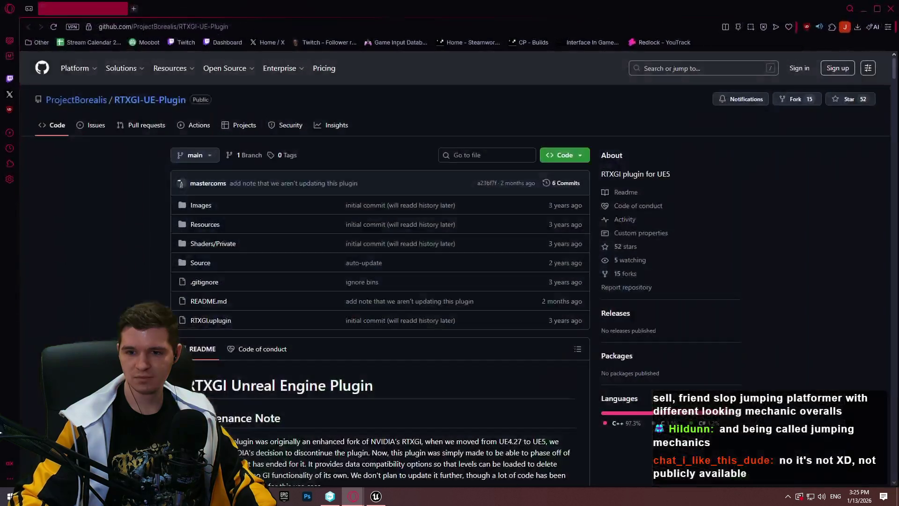
Scroll through the README, then maximize and close the NVIDIA RTXGI forum thread window.
scroll(802, 227, "down", 5)
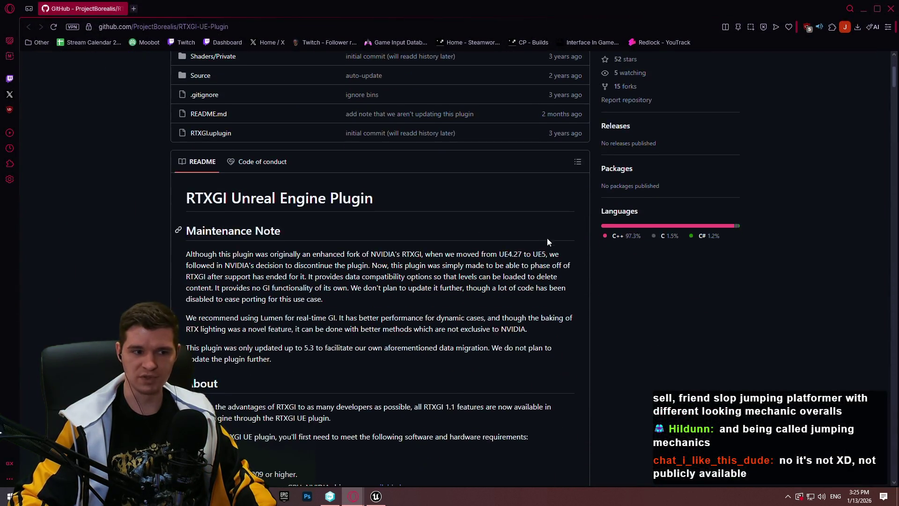
scroll(760, 230, "down", 2)
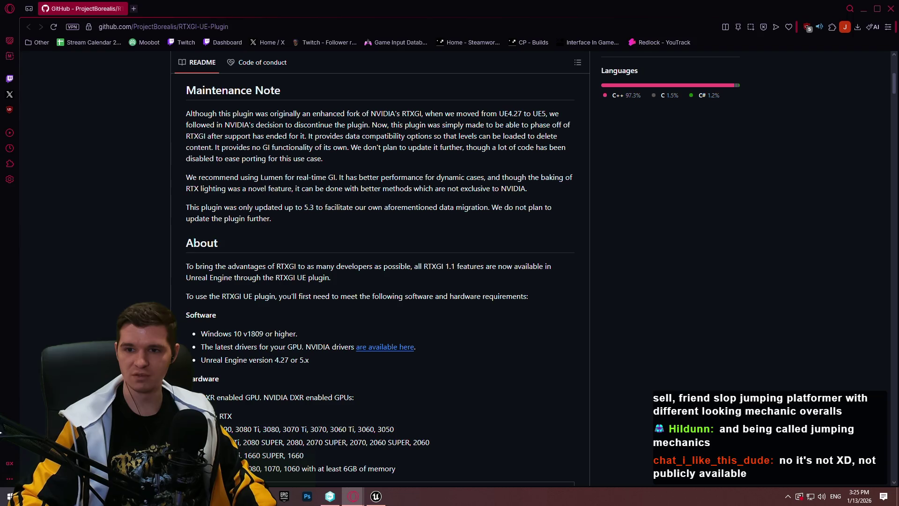
key("alt+Tab")
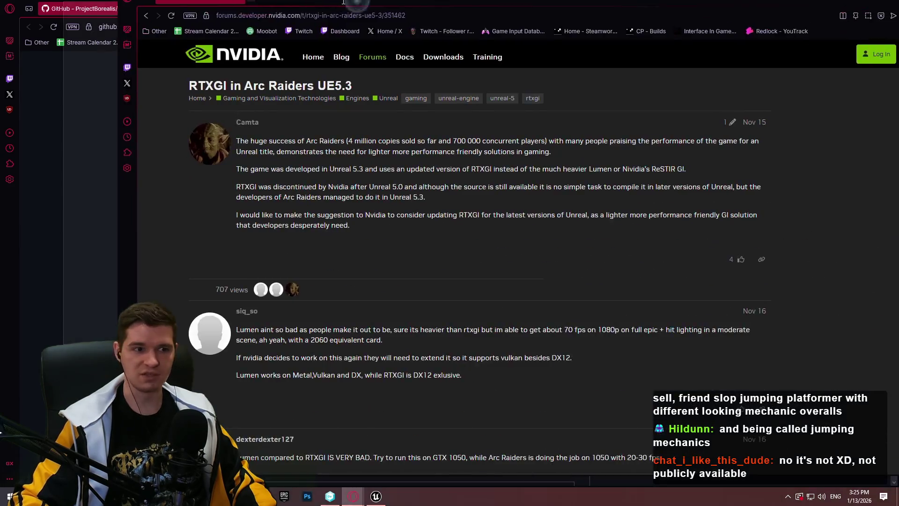
double_click(760, 12)
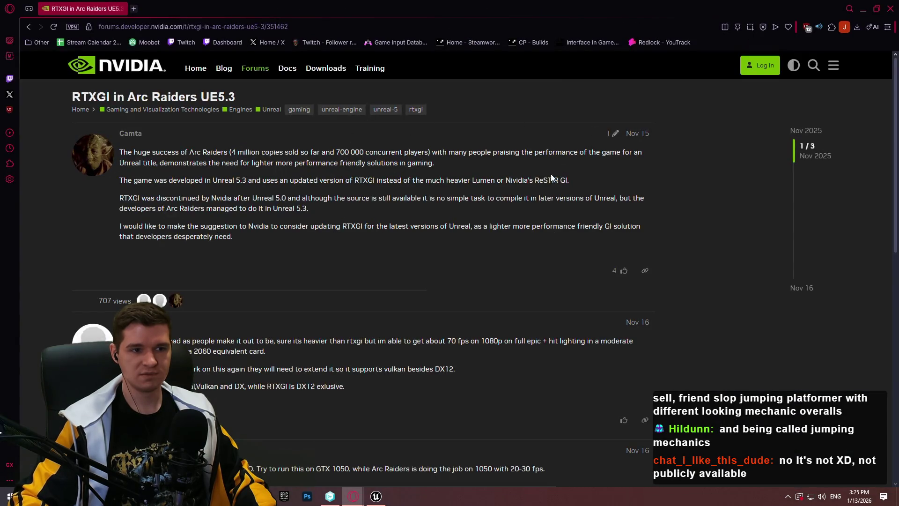
left_click(891, 13)
Close the GitHub plugin page and return to the running Unreal play-test.
scroll(436, 292, "down", 10)
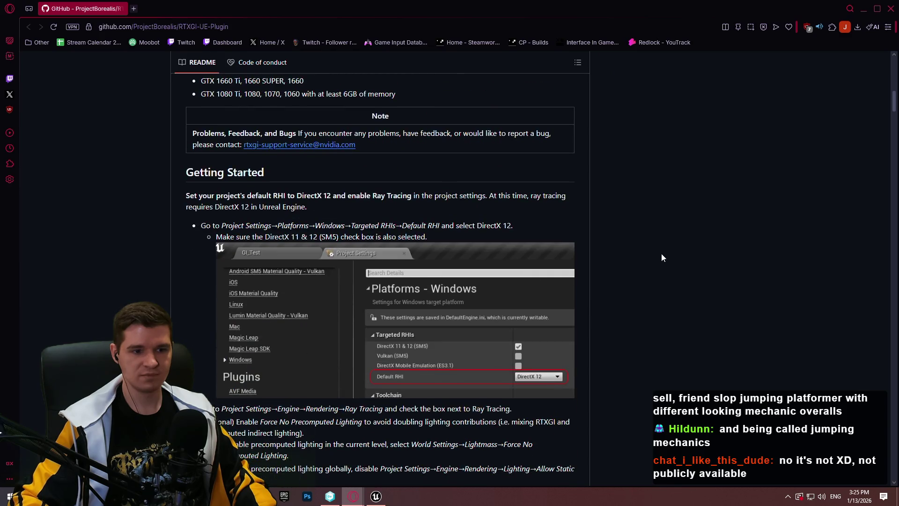
scroll(661, 254, "down", 2)
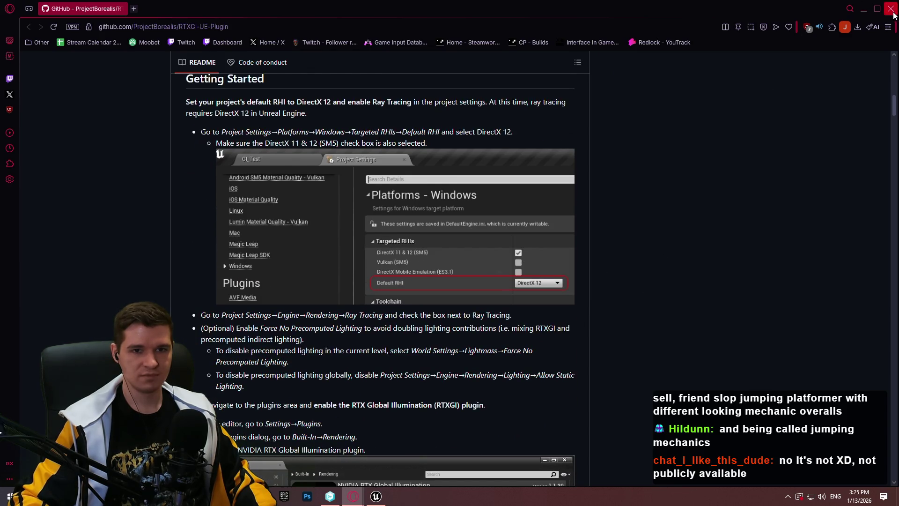
left_click(892, 14)
left_click(376, 497)
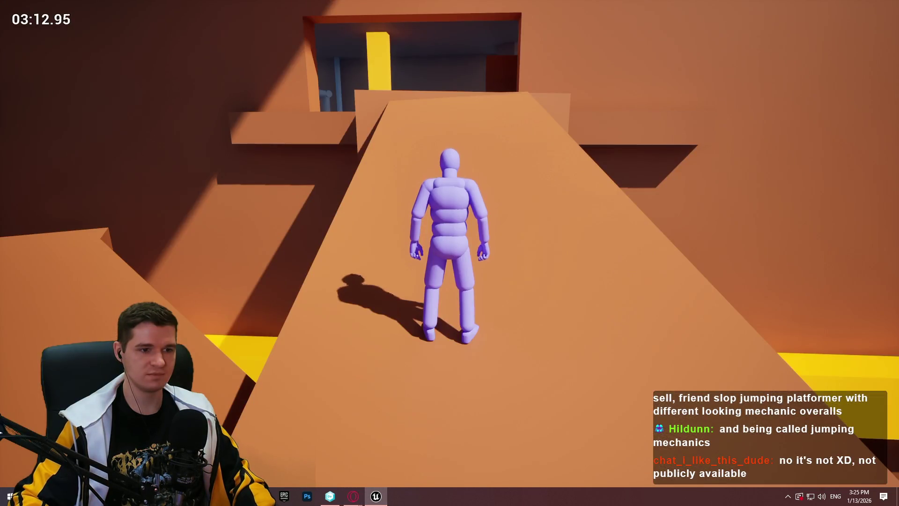
Run up the ramp into the dark corridor and climb its wall toward the lit opening.
key("w")
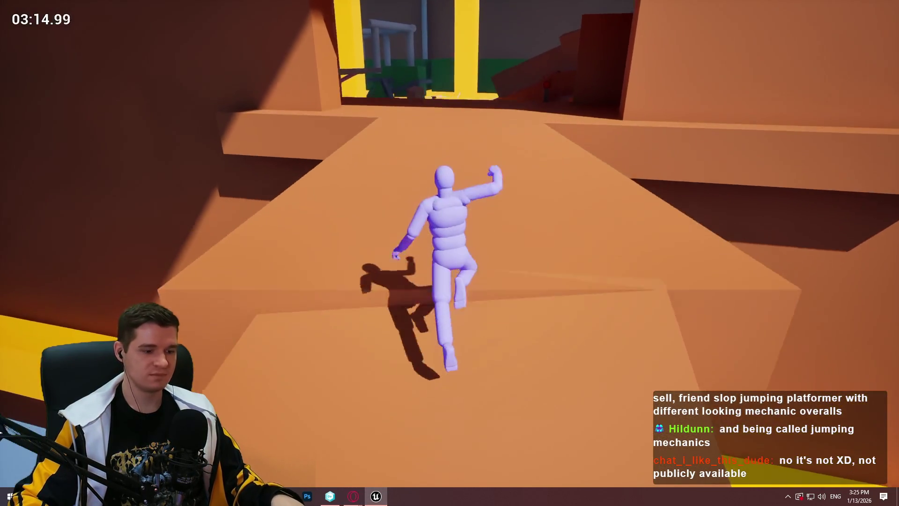
key("space")
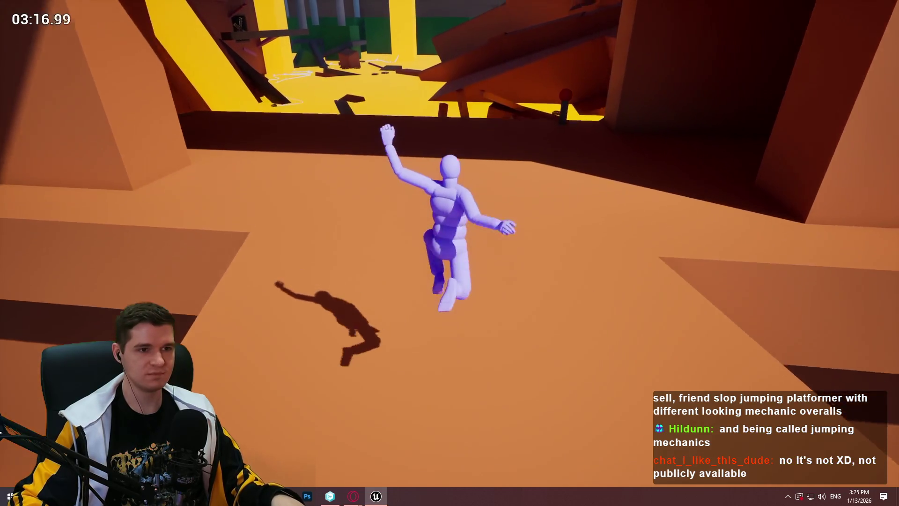
key("space")
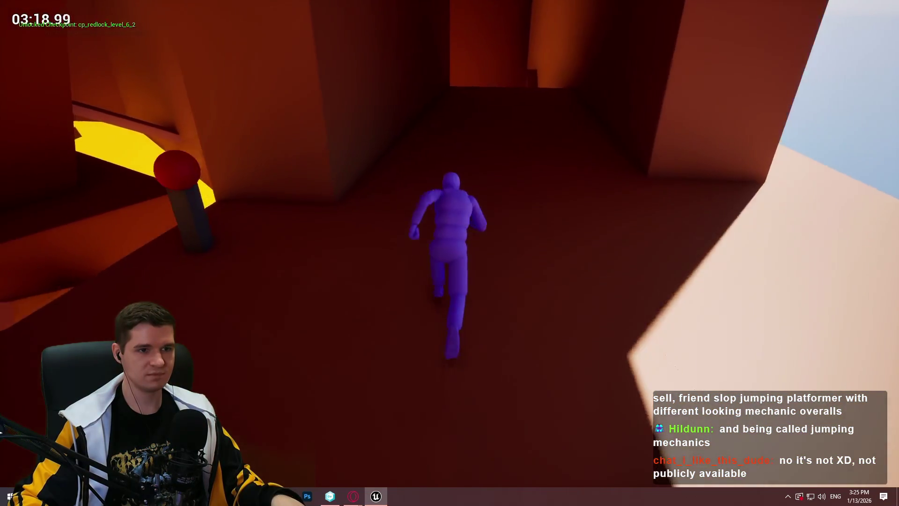
key("space")
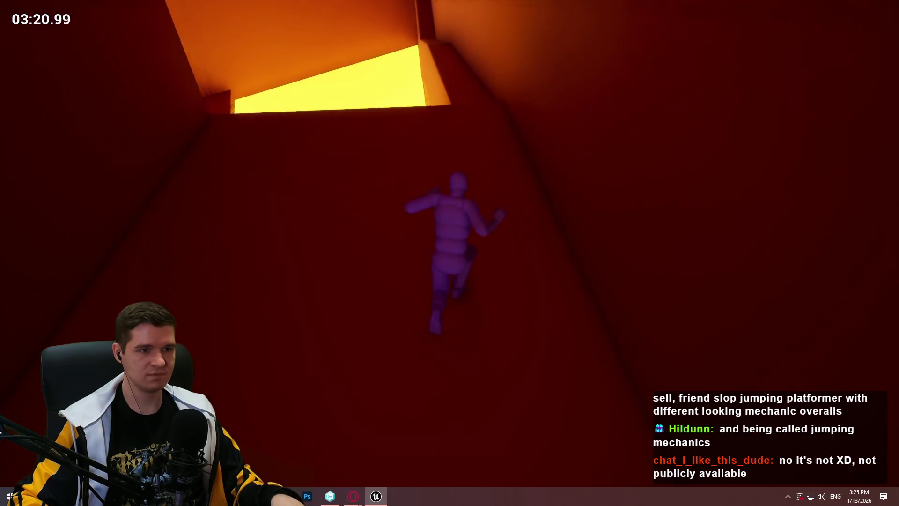
key("space")
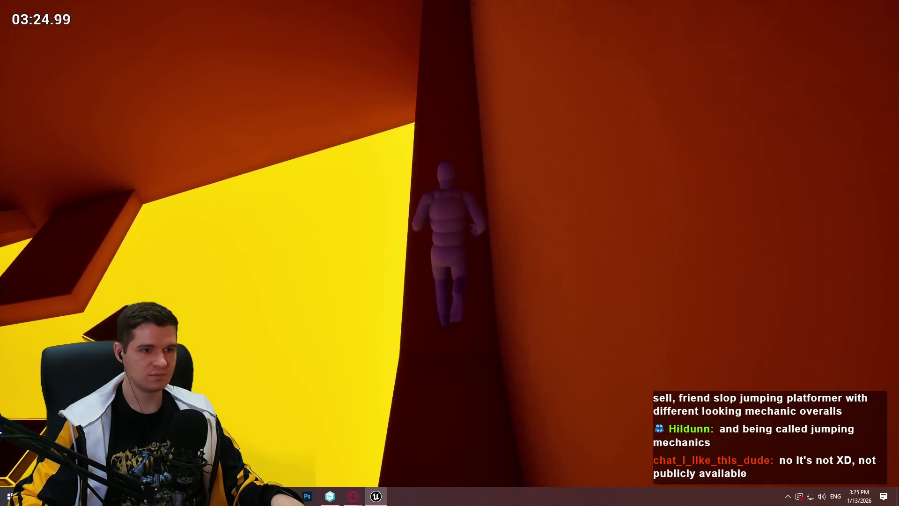
Leap across the floating platforms onto the large dark ledge and up the slanted beam.
key("space")
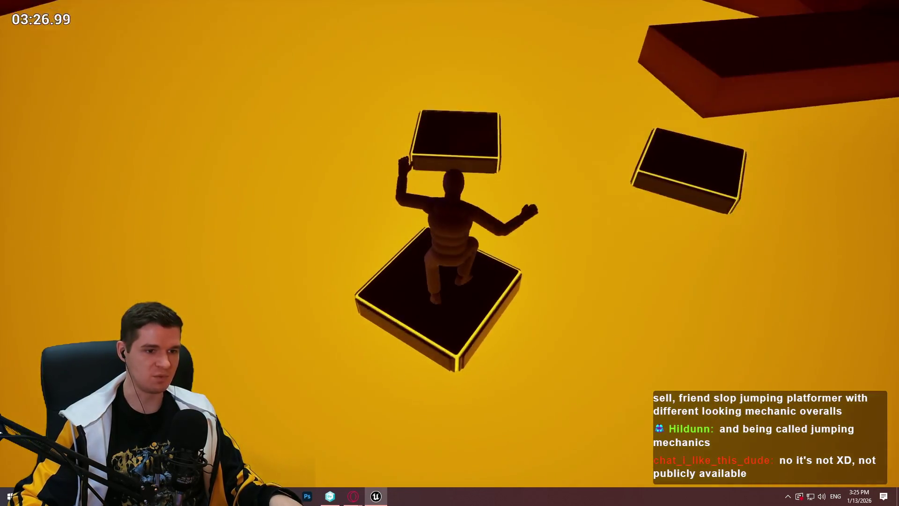
key("space")
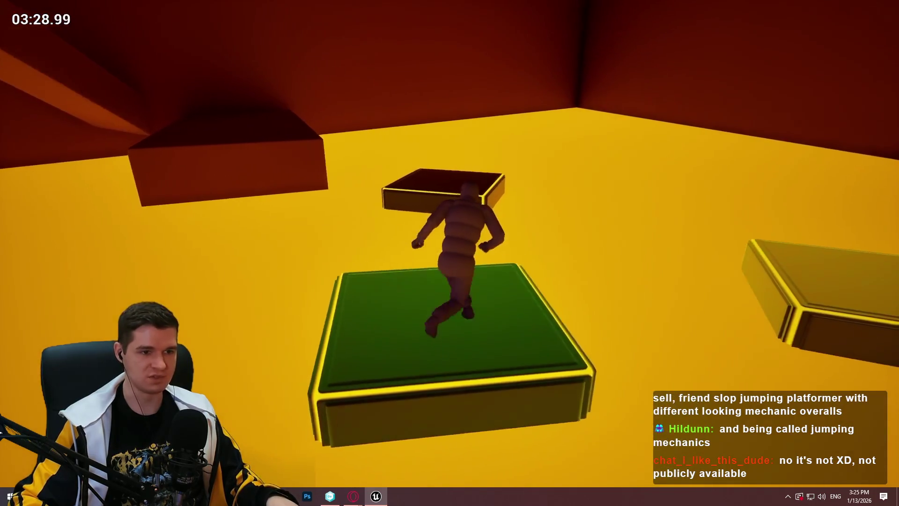
key("space")
key("space")
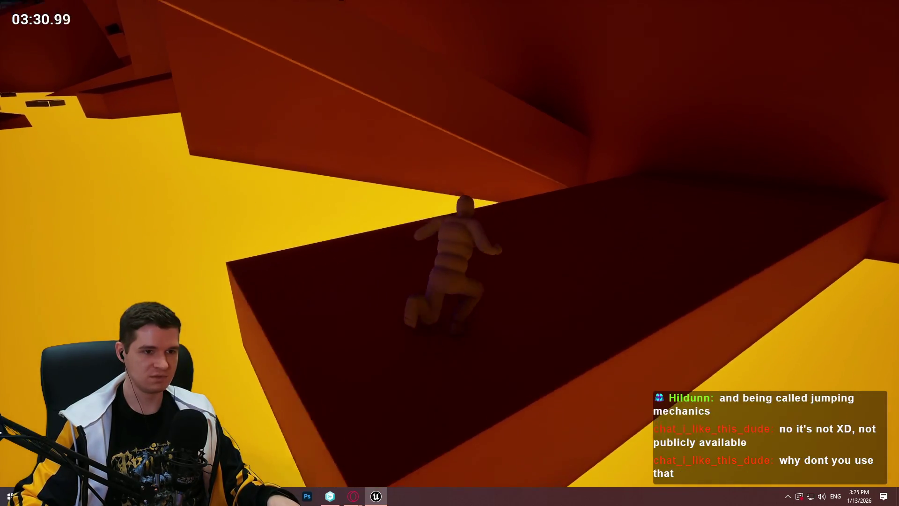
key("space")
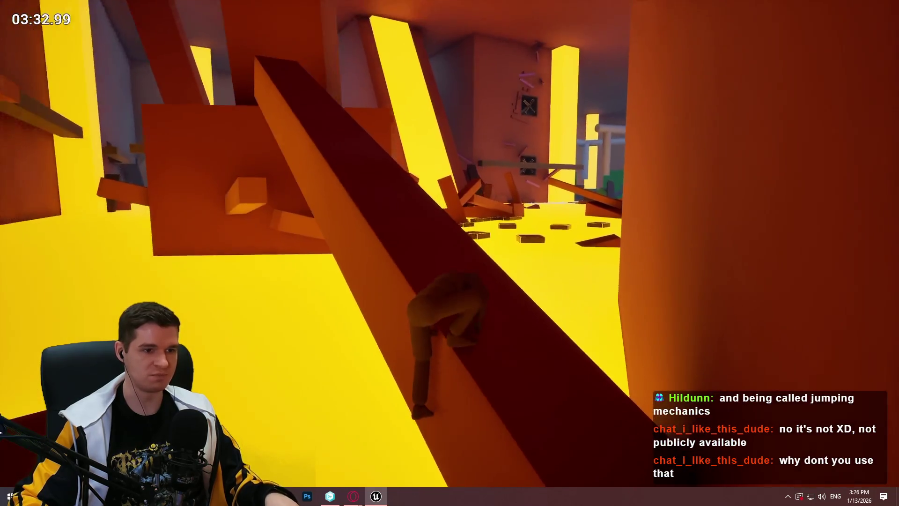
key("space")
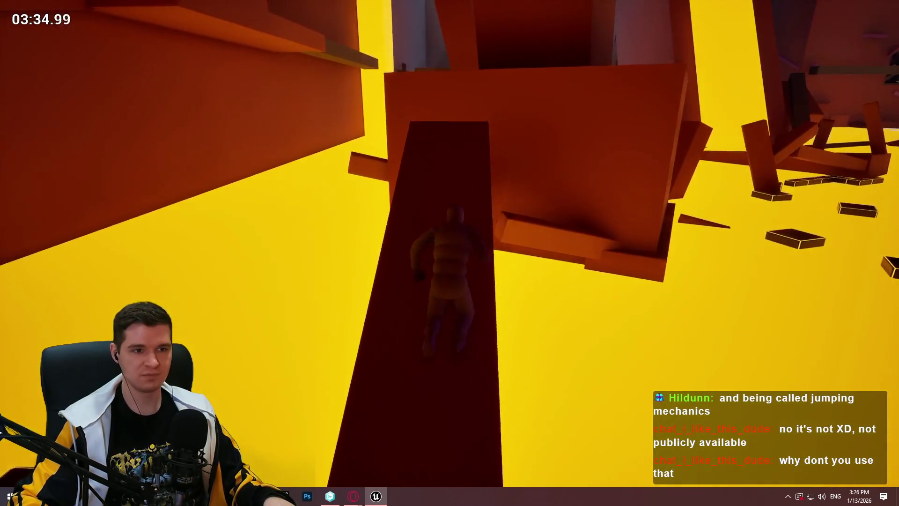
key("space")
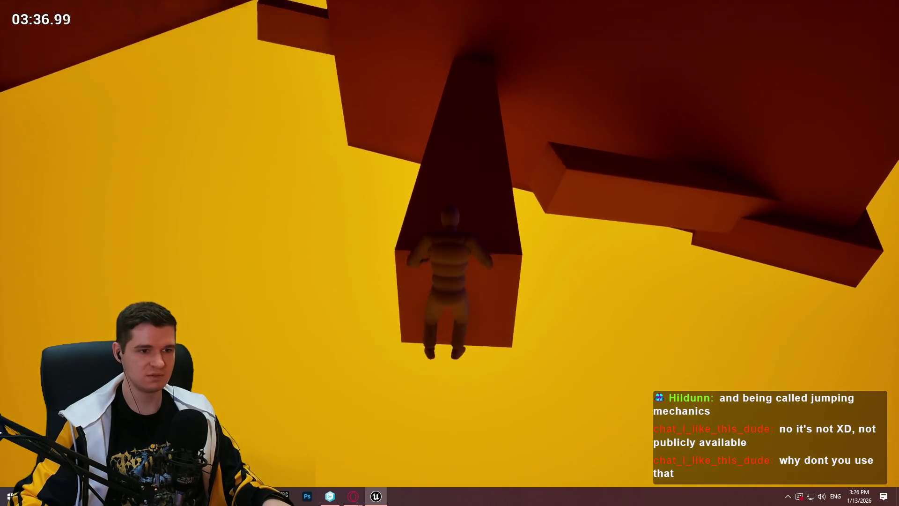
Climb the pillar, traverse the red wall and beam, and jump across more floating platforms.
key("w")
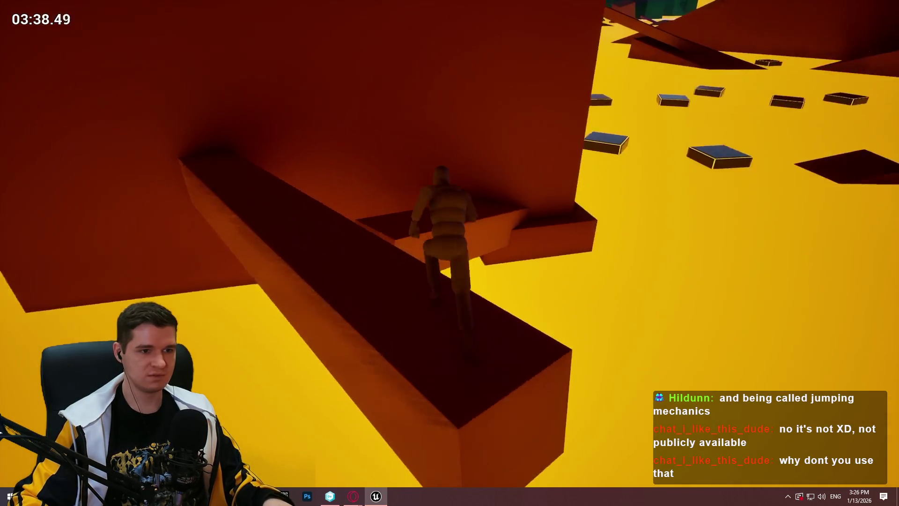
key("space")
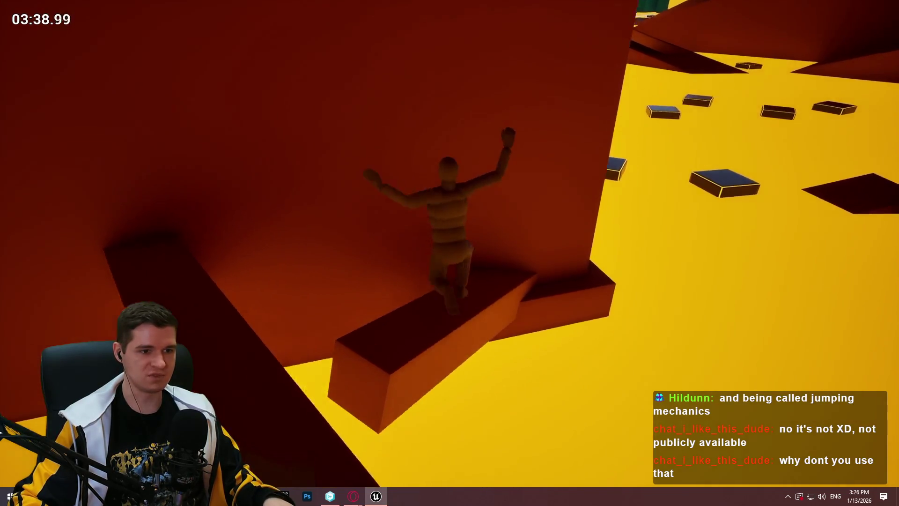
key("w")
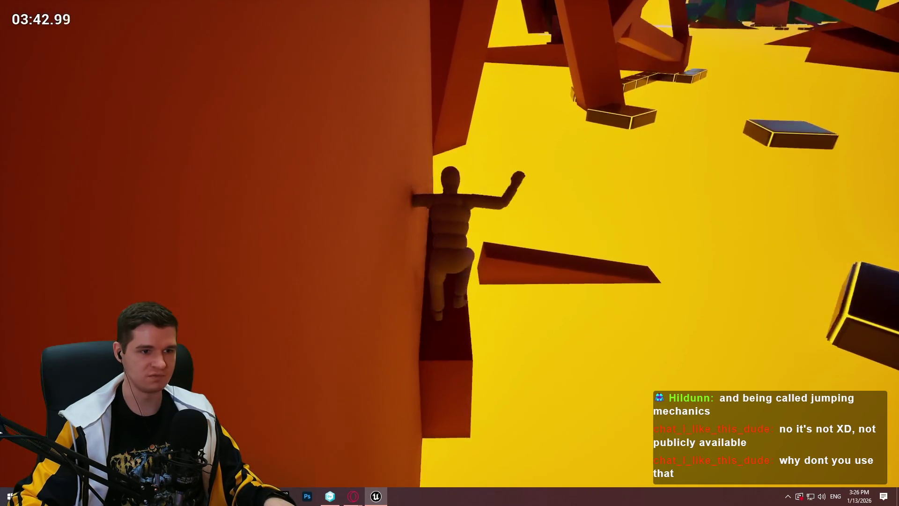
key("w")
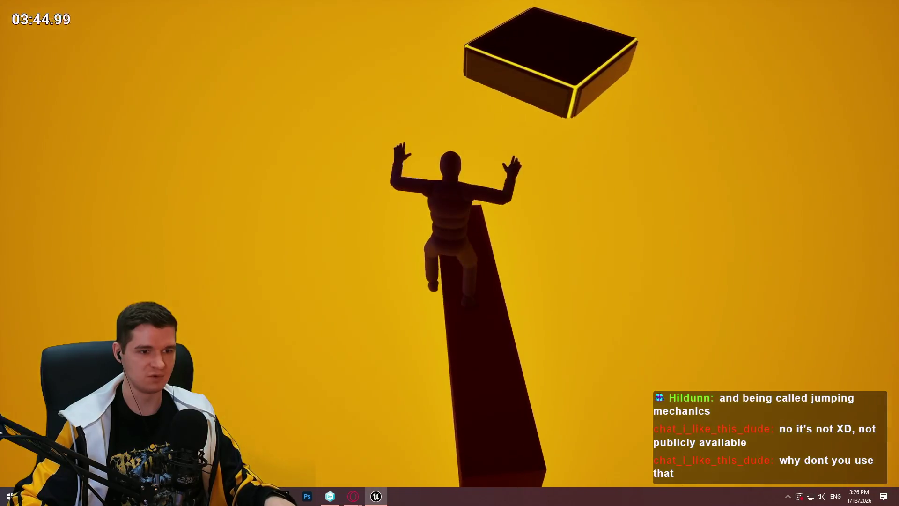
key("w")
key("space")
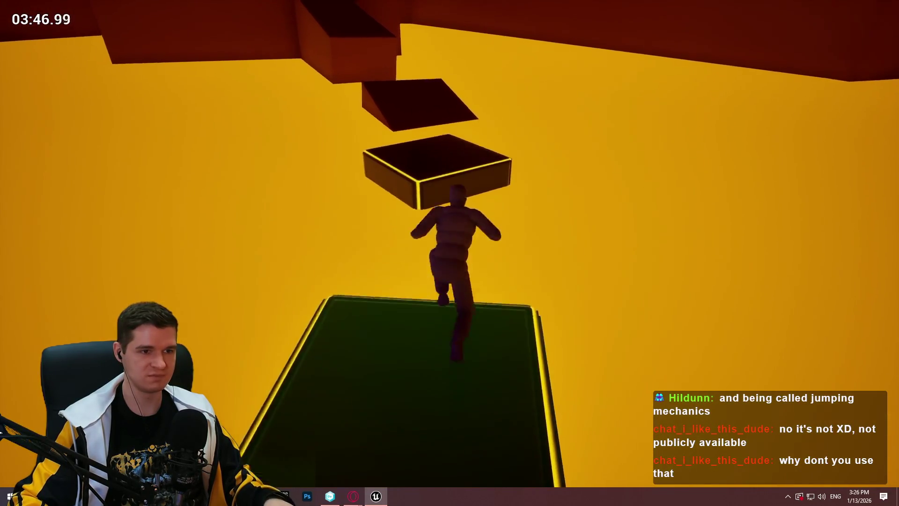
key("space")
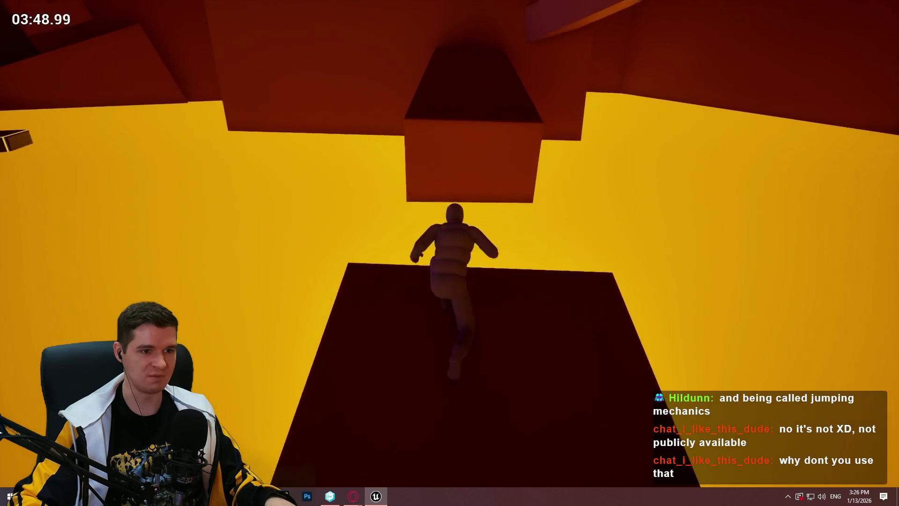
key("space")
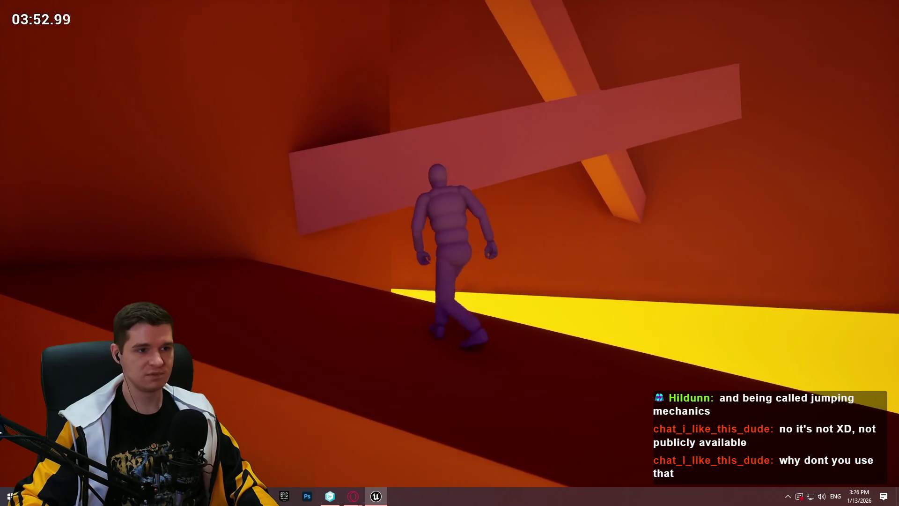
Climb along the long beams and leap off the red ramp across the floating blocks.
key("space")
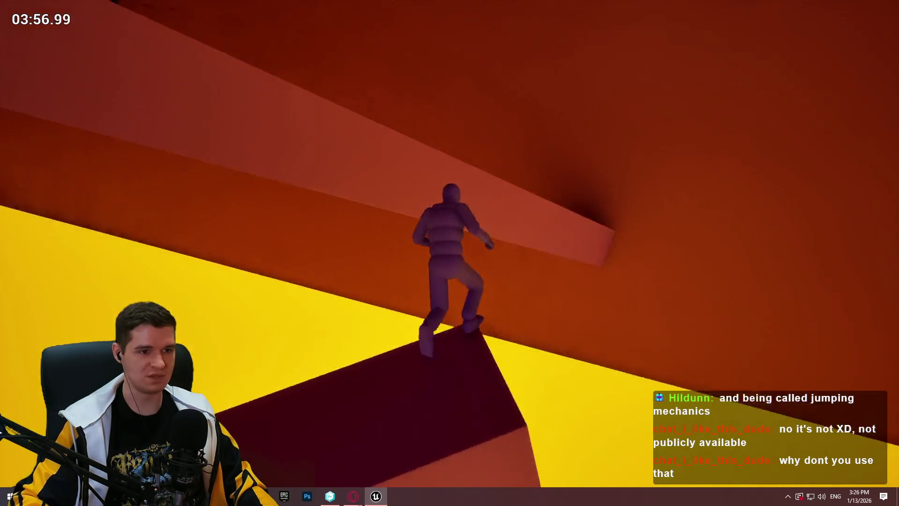
key("space")
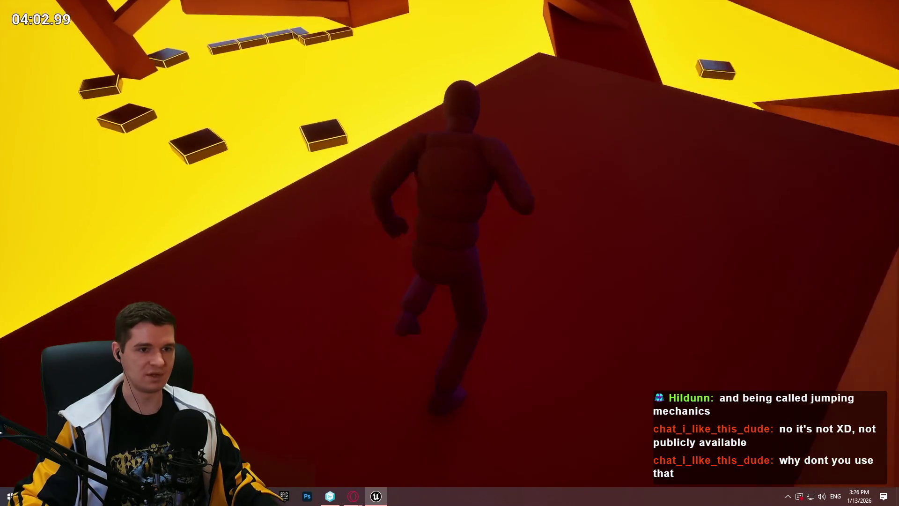
key("space")
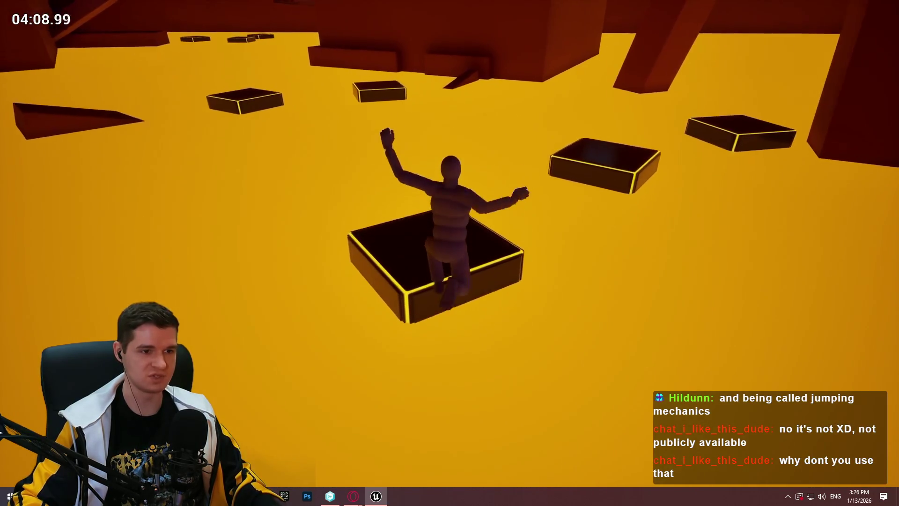
key("space")
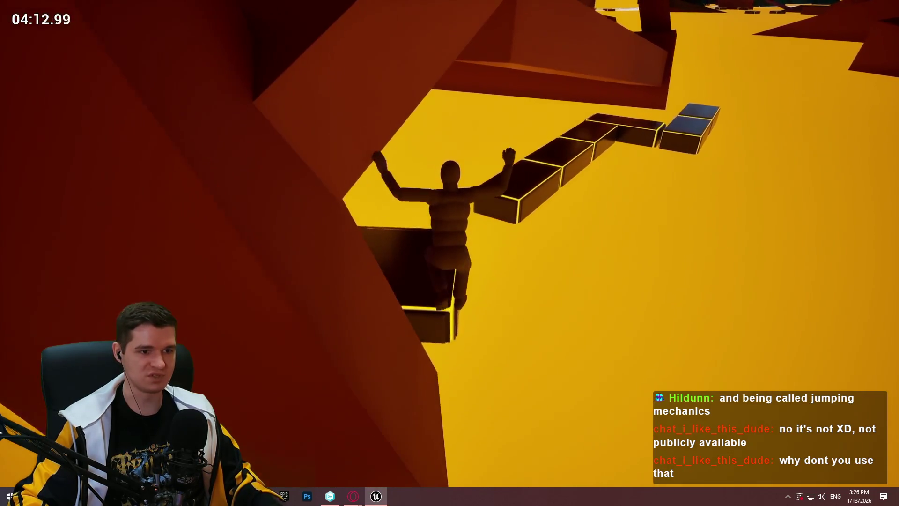
key("w")
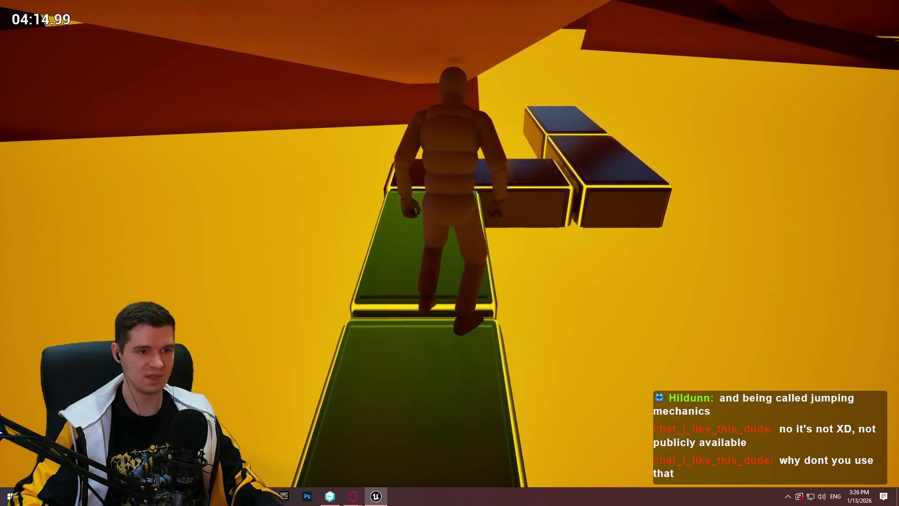
Cross the red block's top, then climb the block ledges and the tall pillar to its summit.
key("space")
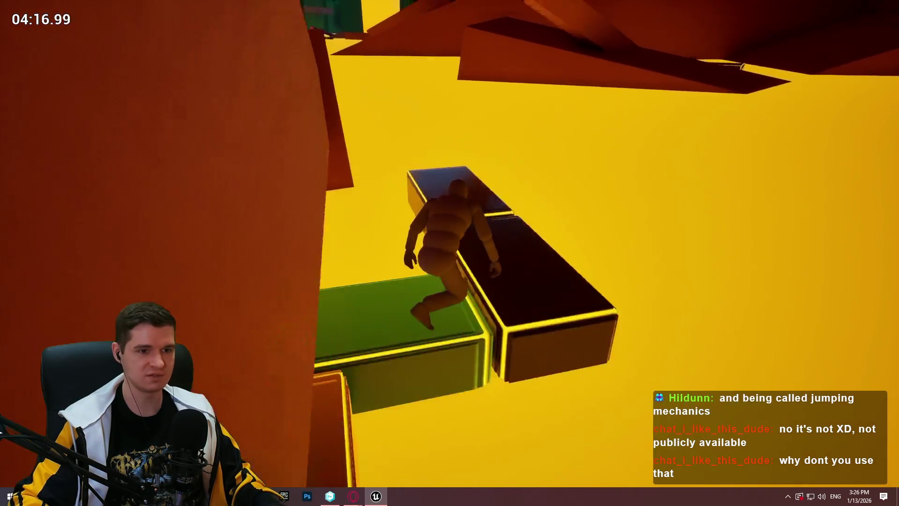
key("space")
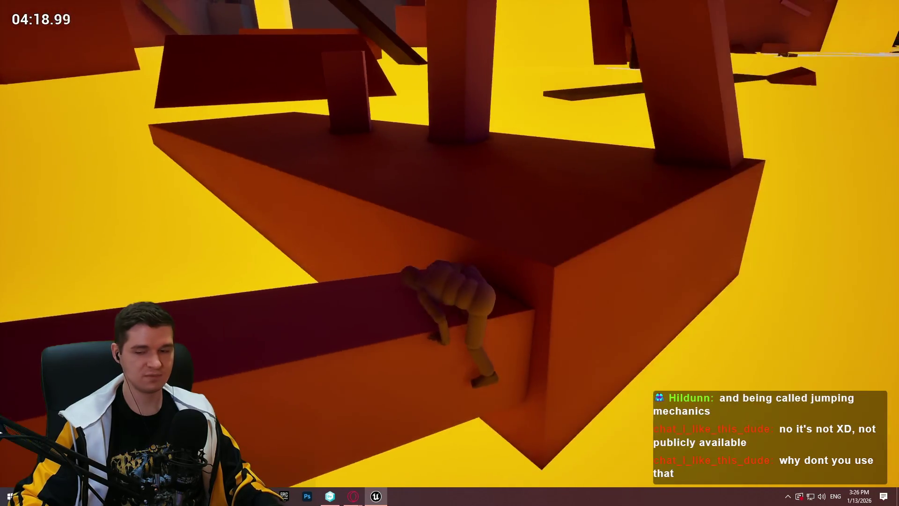
key("w")
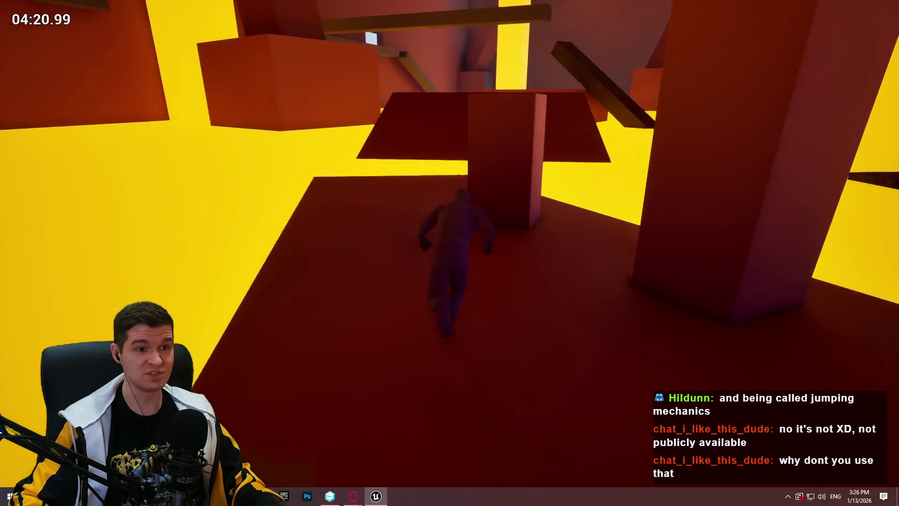
key("space")
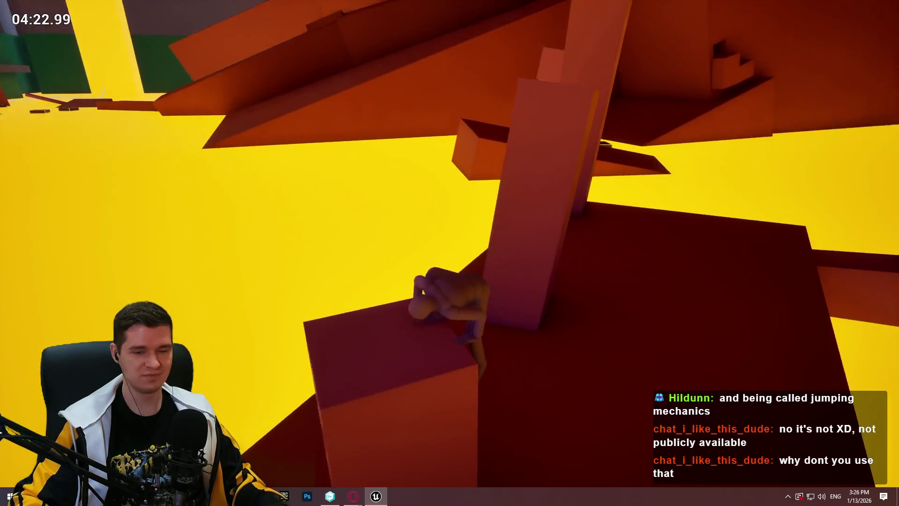
key("space")
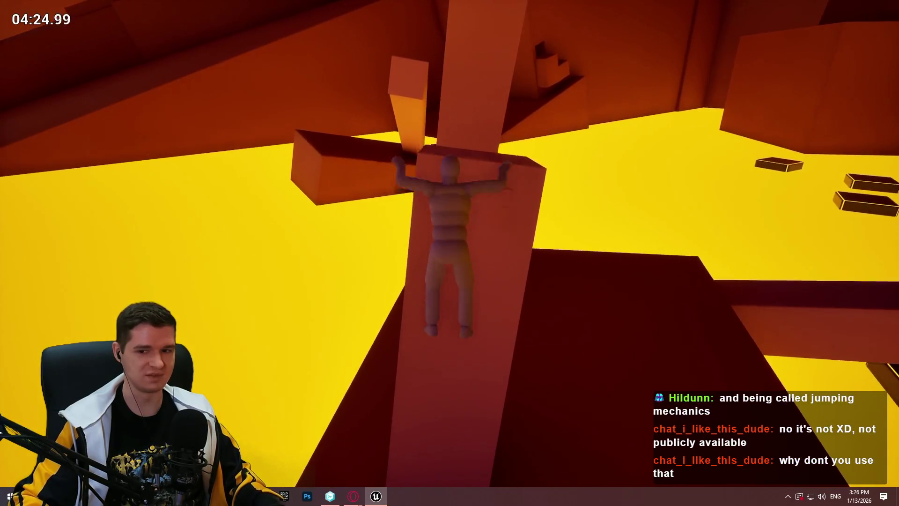
key("space")
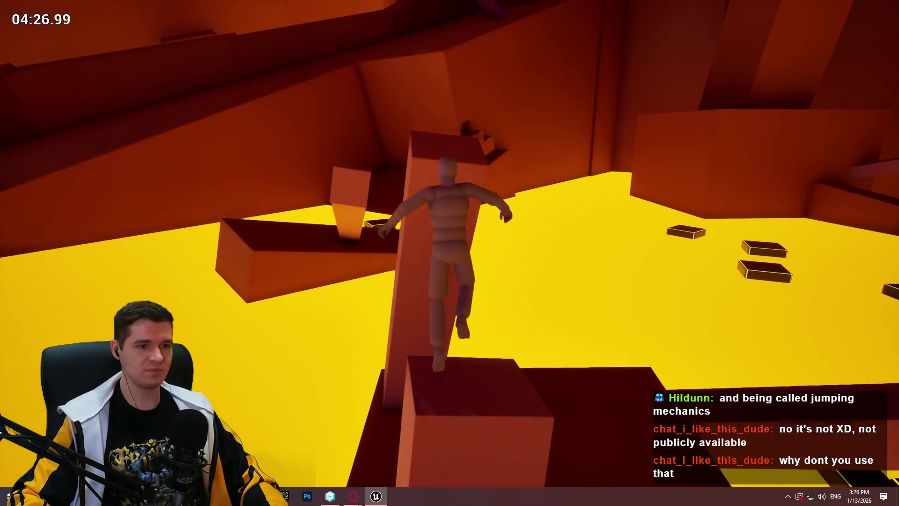
key("space")
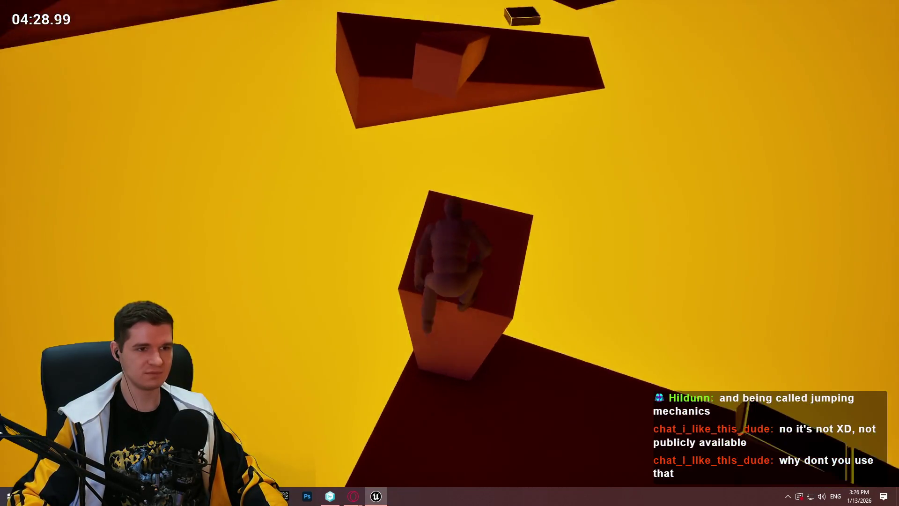